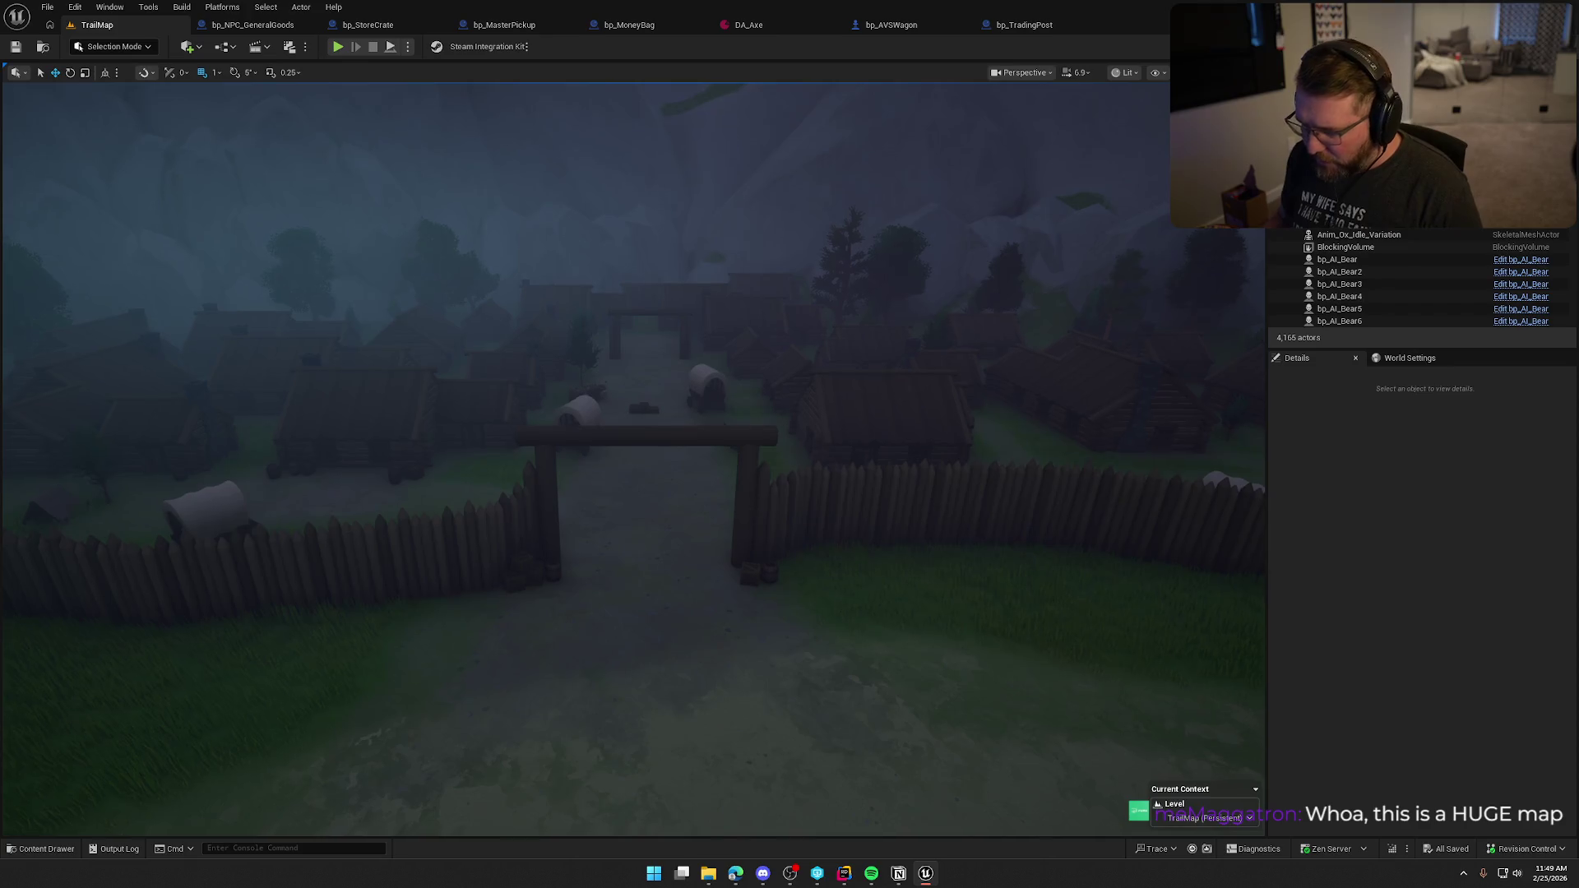
Step: Fly through the TrailMap gate down to ground level facing the General Store, wagon and oxen
{"action": "scroll", "coordinate": [760, 510], "scroll_direction": "up", "scroll_amount": 5}
{"action": "scroll", "coordinate": [760, 510], "scroll_direction": "up", "scroll_amount": 10}
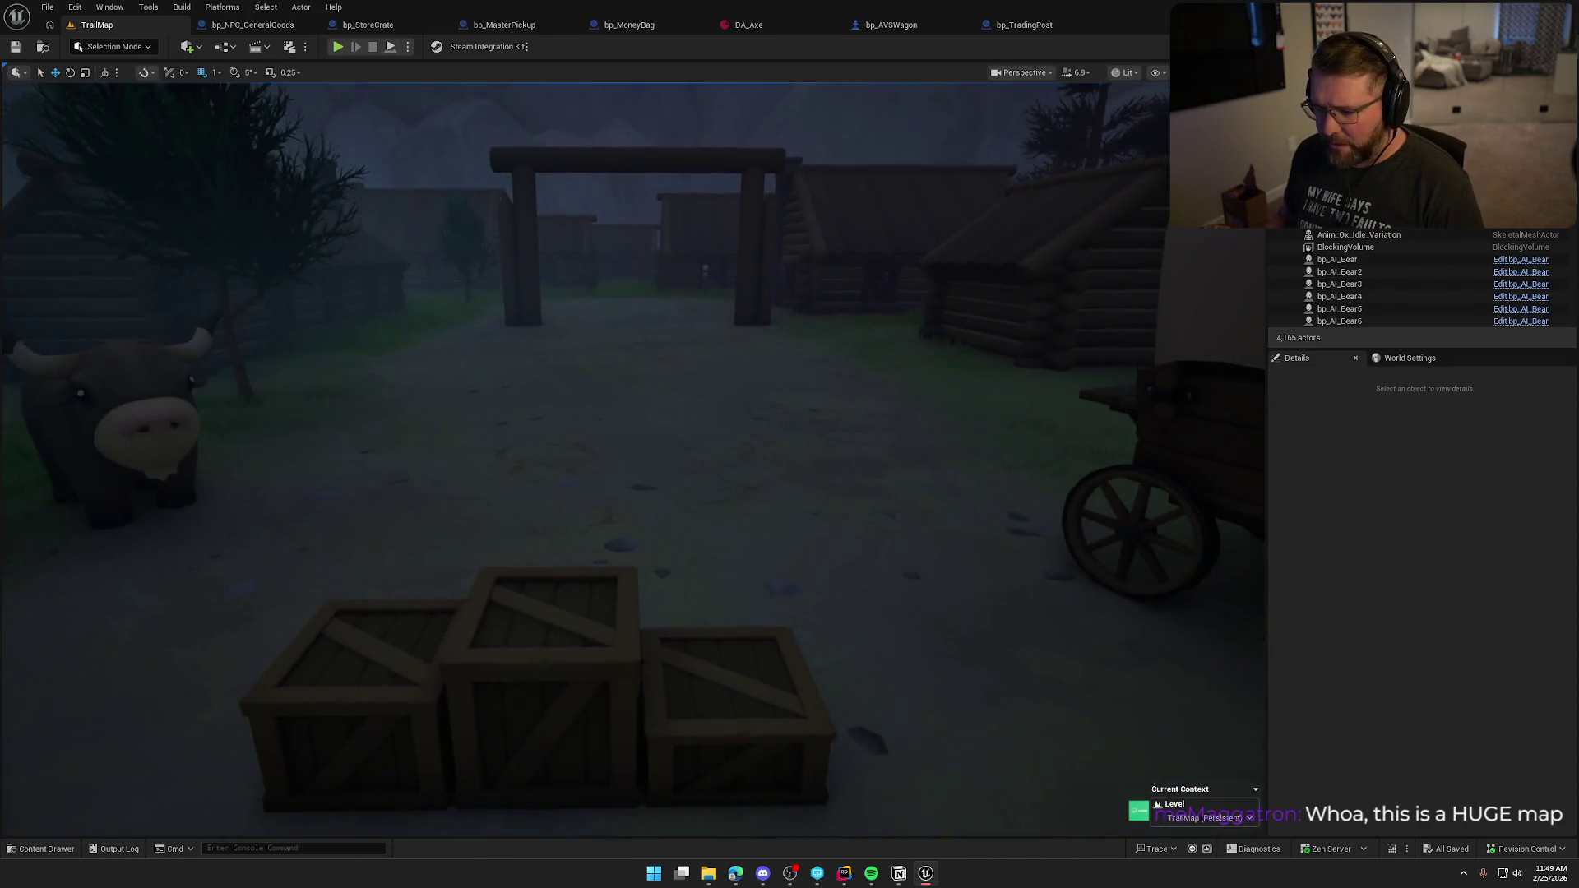
{"action": "scroll", "coordinate": [760, 510], "scroll_direction": "down", "scroll_amount": 5}
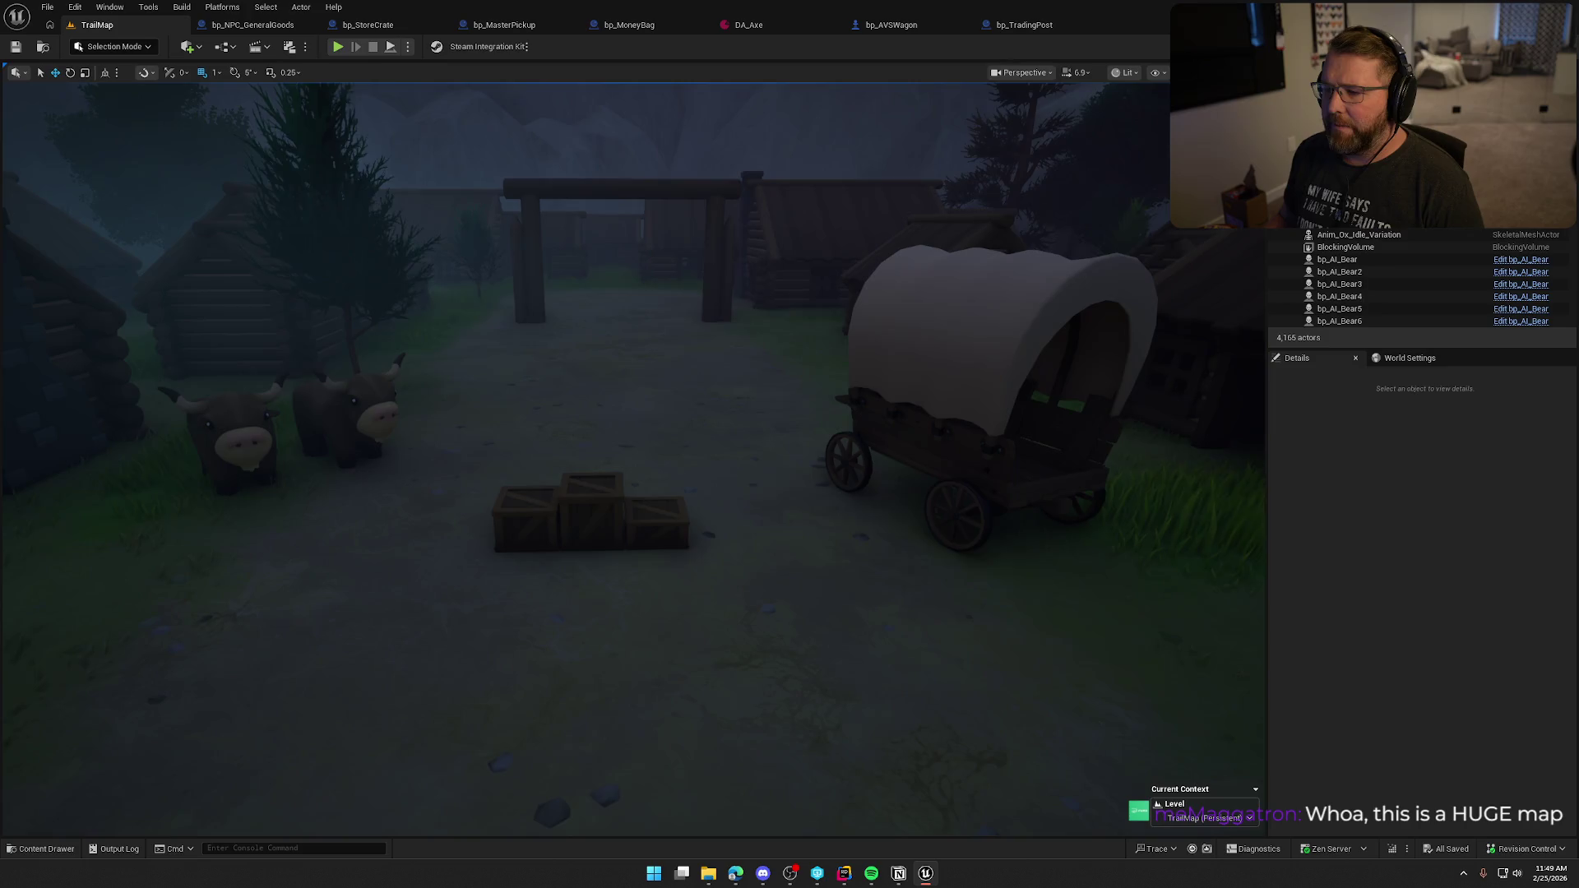
{"action": "scroll", "coordinate": [760, 510], "scroll_direction": "down", "scroll_amount": 10}
{"action": "scroll", "coordinate": [754, 508], "scroll_direction": "down", "scroll_amount": 3}
{"action": "scroll", "coordinate": [755, 507], "scroll_direction": "up", "scroll_amount": 10}
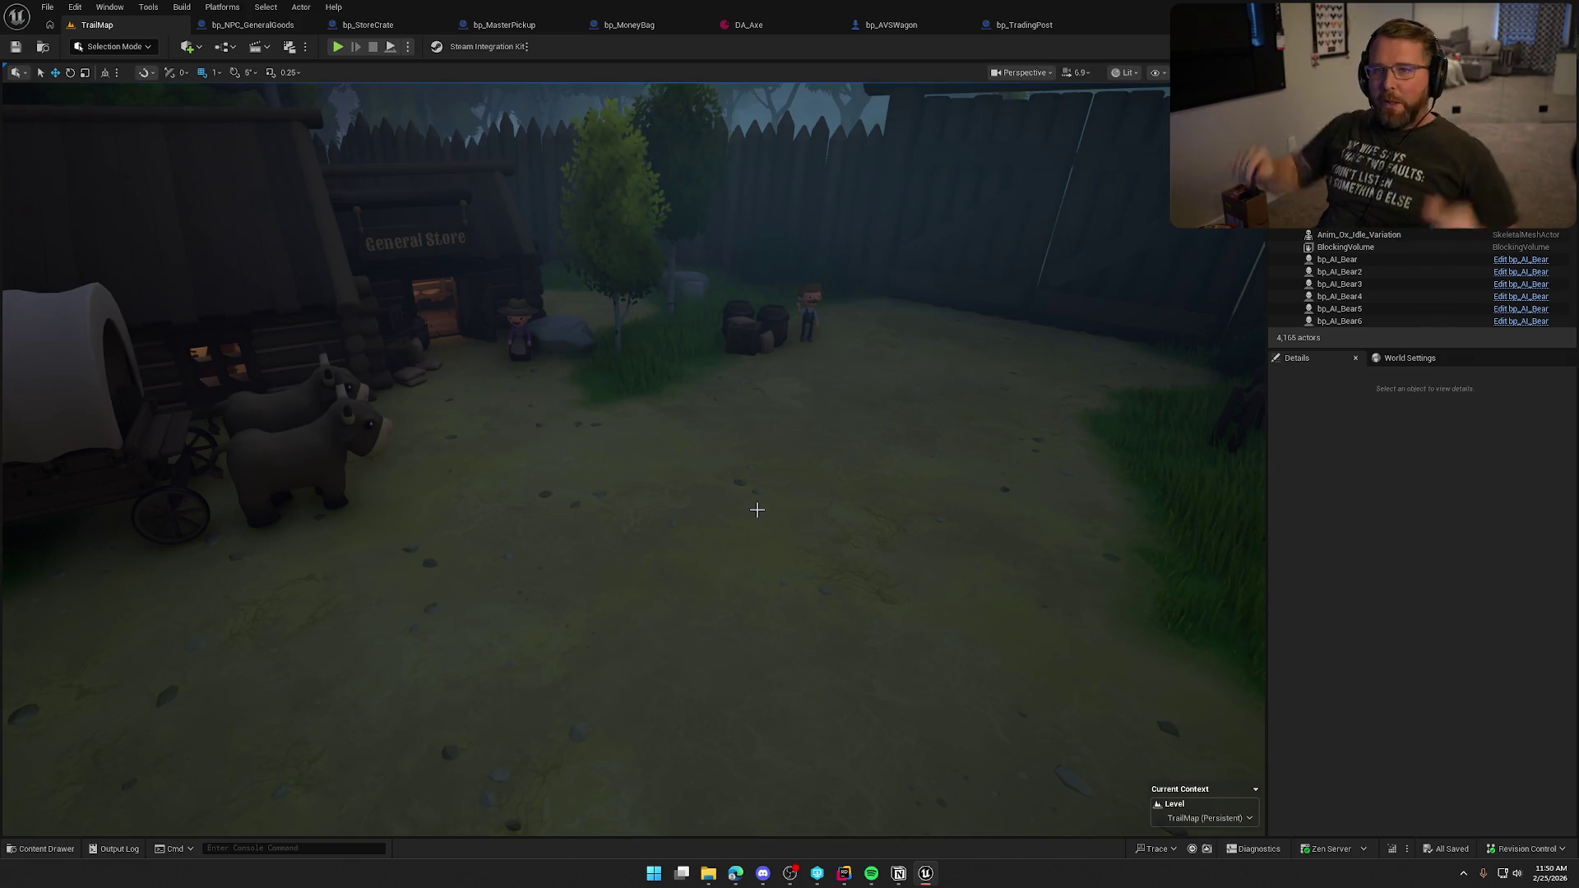
Step: Circle the covered wagon at ground level and pull back to frame the whole ox team
{"action": "left_click_drag", "start_coordinate": [757, 510], "coordinate": [744, 584]}
{"action": "left_click_drag", "start_coordinate": [906, 399], "coordinate": [906, 399]}
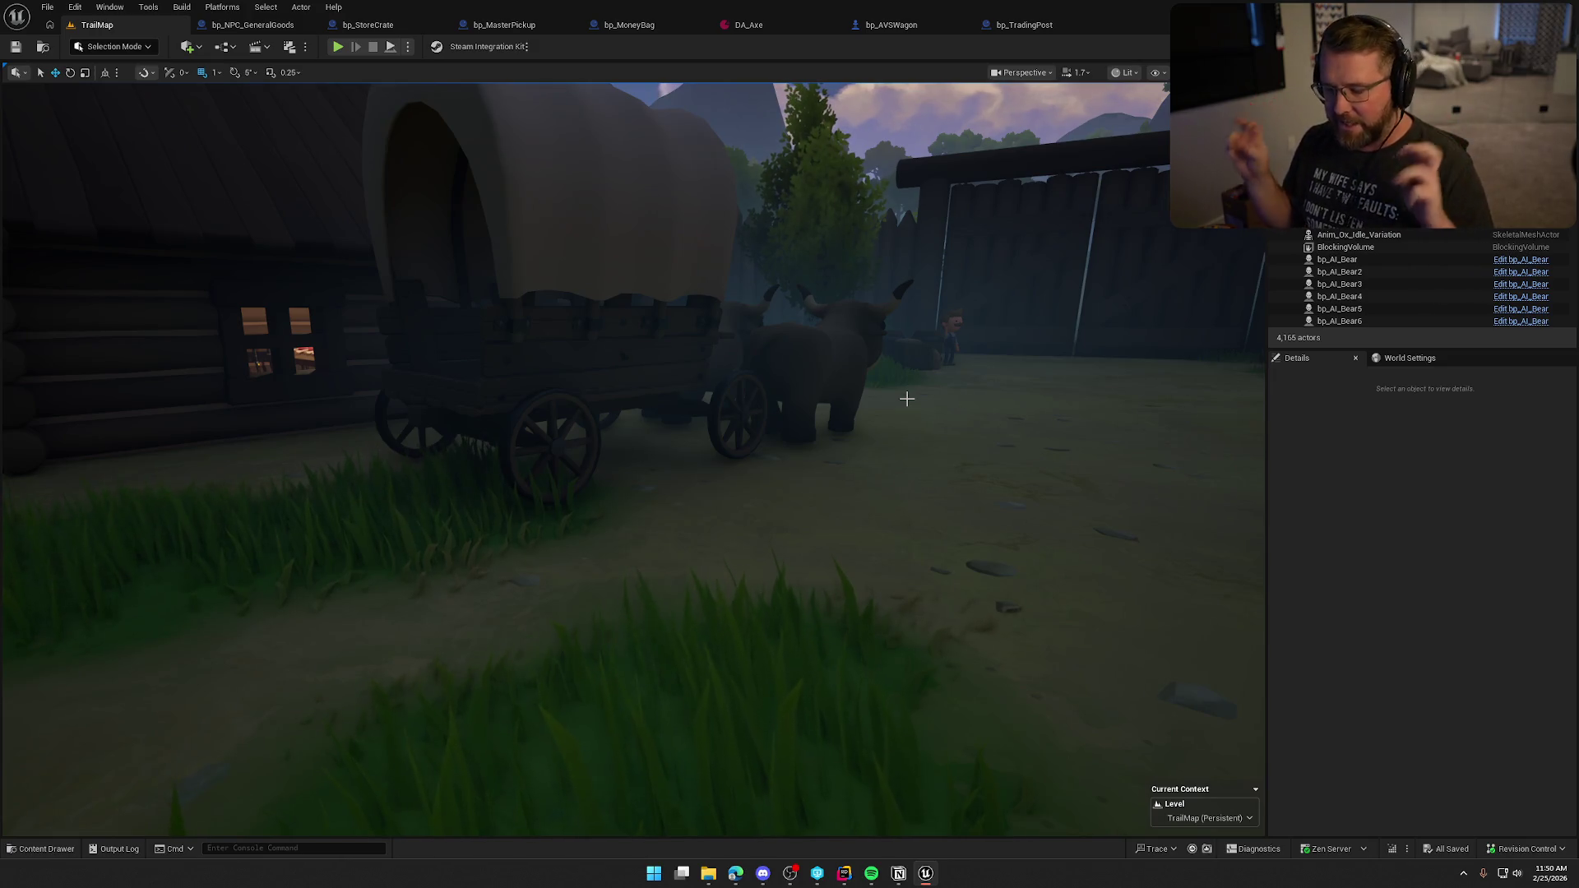
{"action": "mouse_move", "coordinate": [907, 398]}
{"action": "left_mouse_down"}
{"action": "mouse_move", "coordinate": [907, 428]}
{"action": "mouse_move", "coordinate": [872, 411]}
{"action": "mouse_move", "coordinate": [905, 399]}
{"action": "left_mouse_up"}
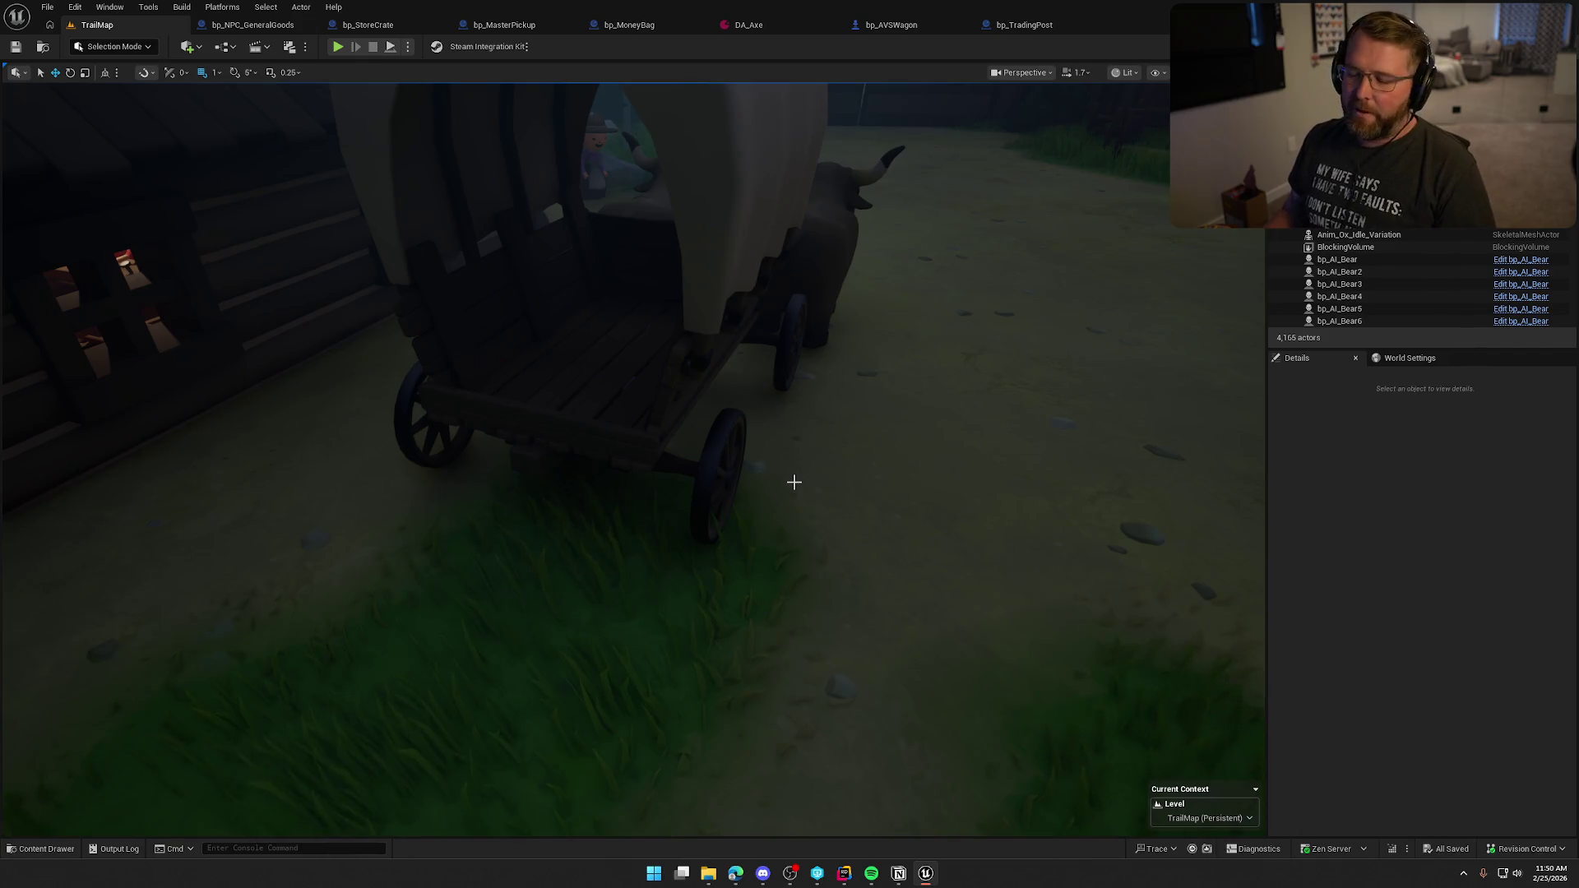
{"action": "mouse_move", "coordinate": [890, 480]}
{"action": "left_mouse_down"}
{"action": "mouse_move", "coordinate": [890, 510]}
{"action": "mouse_move", "coordinate": [876, 503]}
{"action": "mouse_move", "coordinate": [890, 479]}
{"action": "left_mouse_up"}
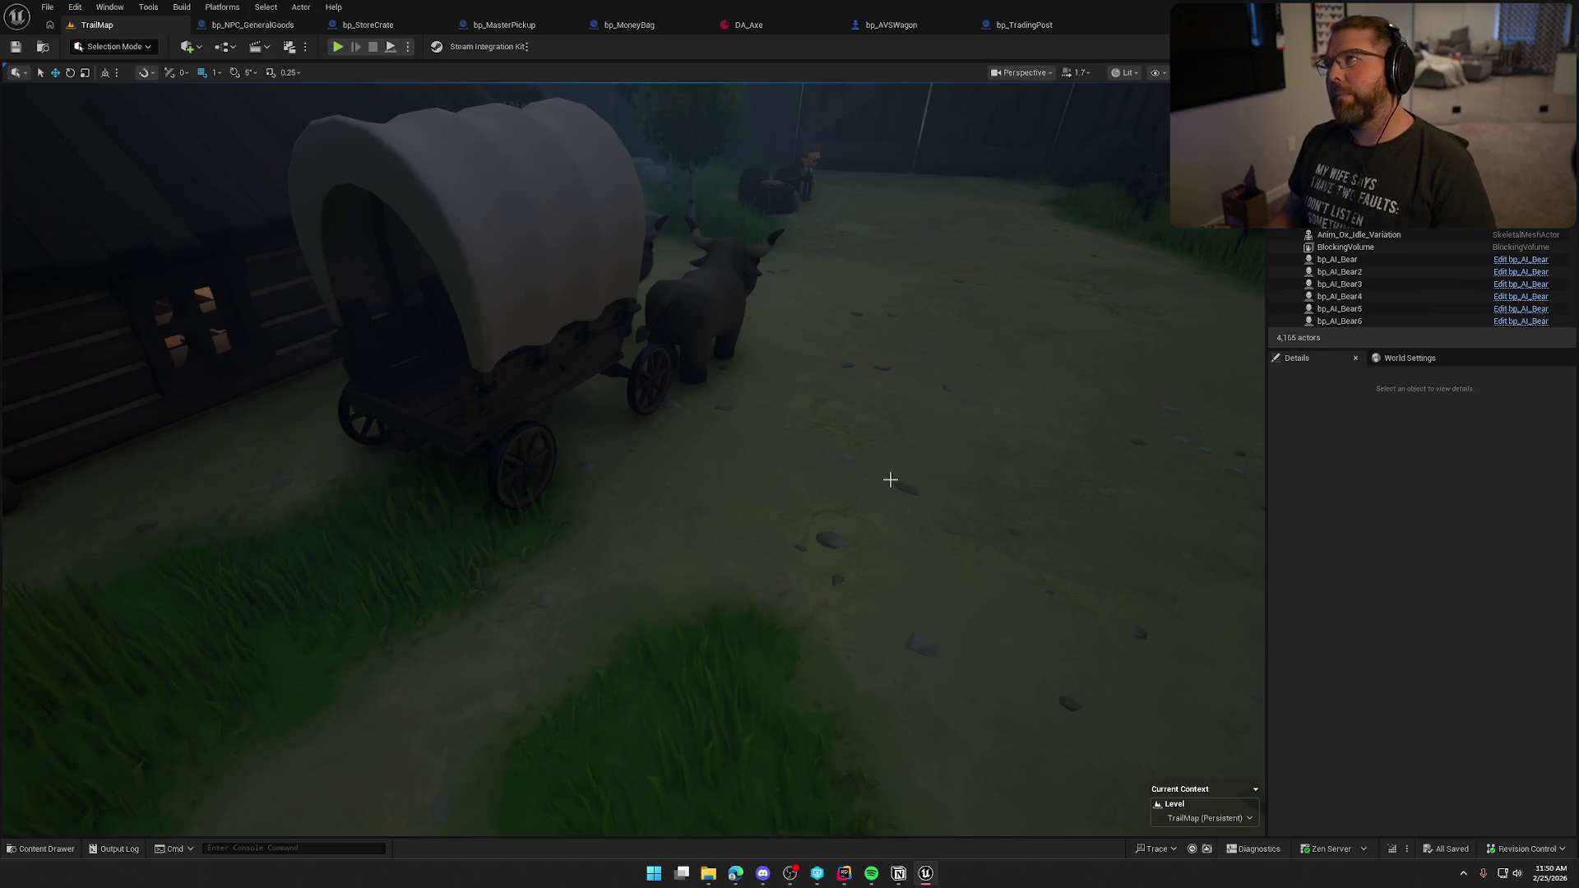
Step: Look inside the building at the crates and stacked wheels, then back out to the wagon
{"action": "mouse_move", "coordinate": [889, 500]}
{"action": "left_mouse_down"}
{"action": "mouse_move", "coordinate": [884, 527]}
{"action": "mouse_move", "coordinate": [888, 460]}
{"action": "left_mouse_up"}
{"action": "mouse_move", "coordinate": [622, 354]}
{"action": "left_mouse_down"}
{"action": "mouse_move", "coordinate": [623, 387]}
{"action": "mouse_move", "coordinate": [622, 353]}
{"action": "left_mouse_up"}
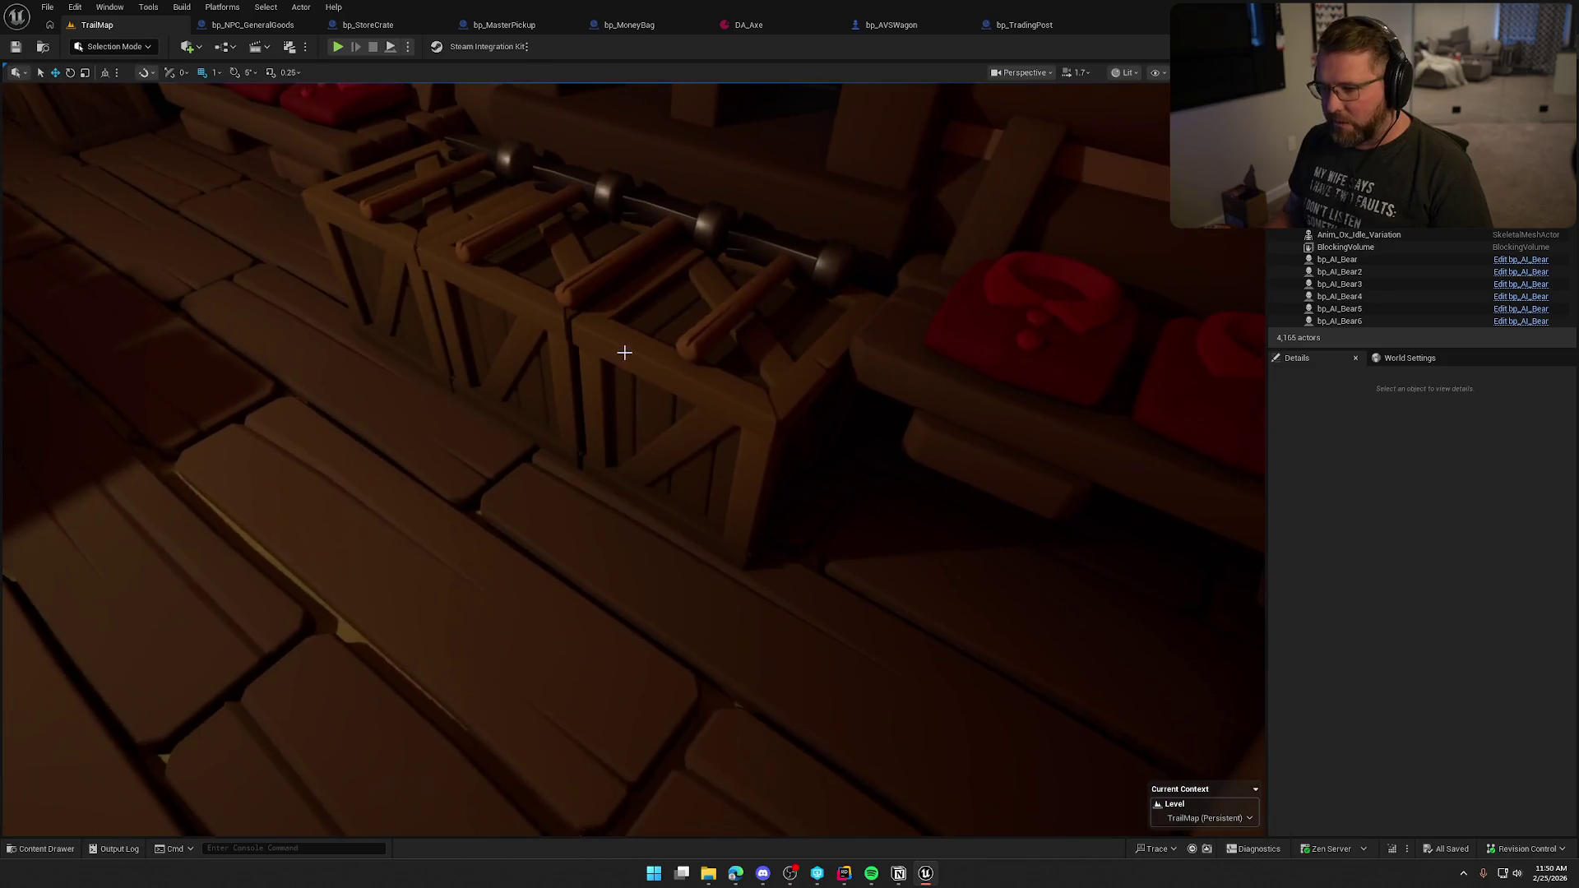
{"action": "mouse_move", "coordinate": [742, 387]}
{"action": "left_mouse_down"}
{"action": "mouse_move", "coordinate": [707, 386]}
{"action": "mouse_move", "coordinate": [708, 354]}
{"action": "mouse_move", "coordinate": [712, 403]}
{"action": "left_mouse_up"}
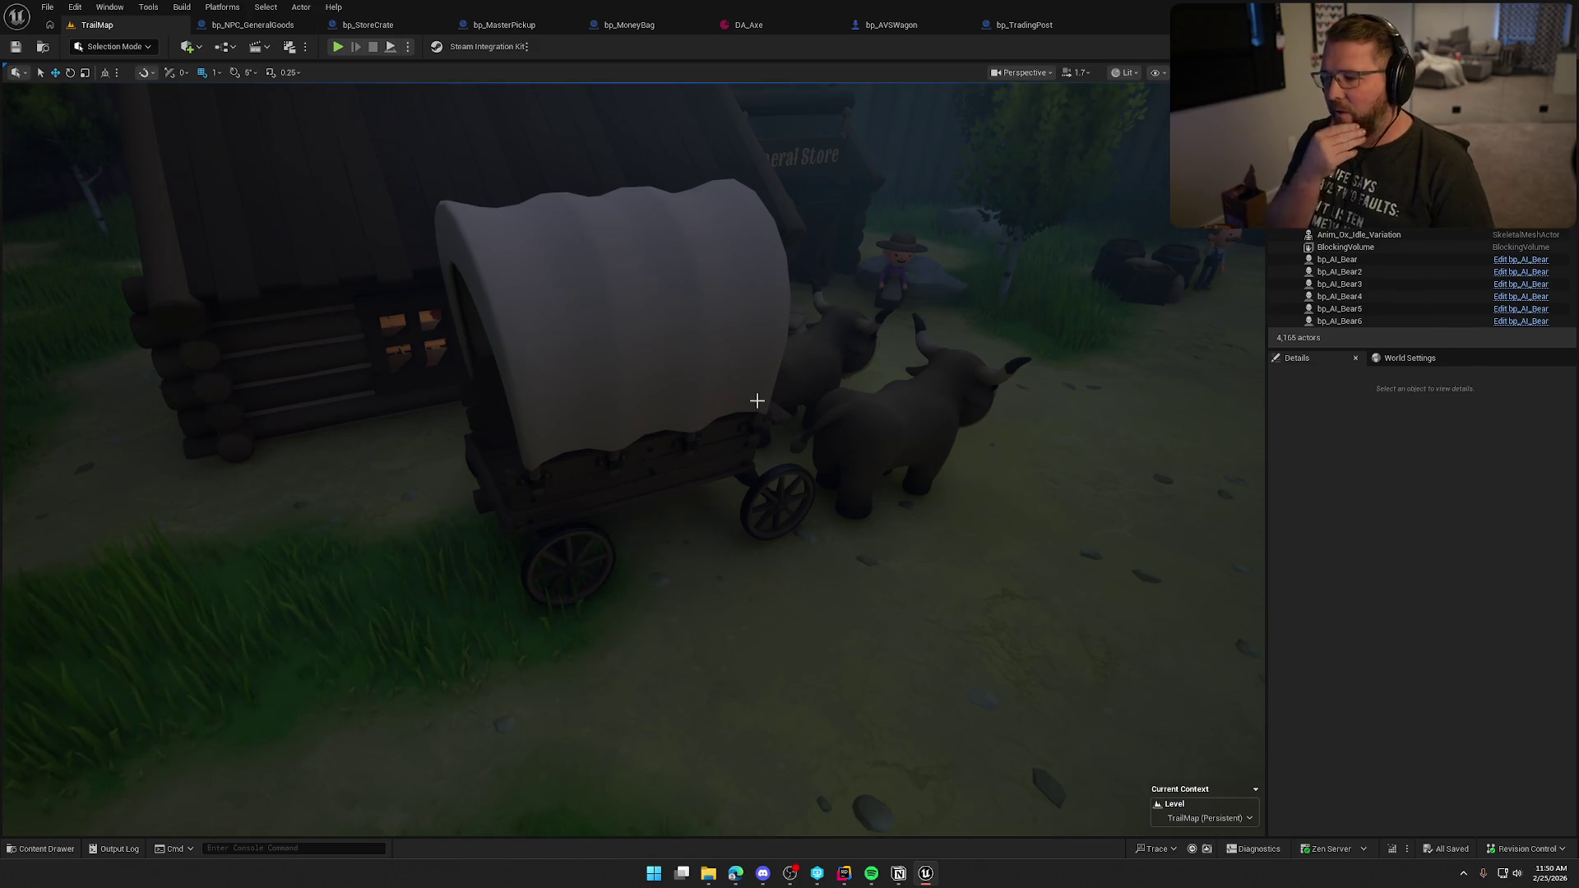
{"action": "mouse_move", "coordinate": [757, 401]}
{"action": "left_mouse_down"}
{"action": "mouse_move", "coordinate": [753, 349]}
{"action": "mouse_move", "coordinate": [752, 400]}
{"action": "left_mouse_up"}
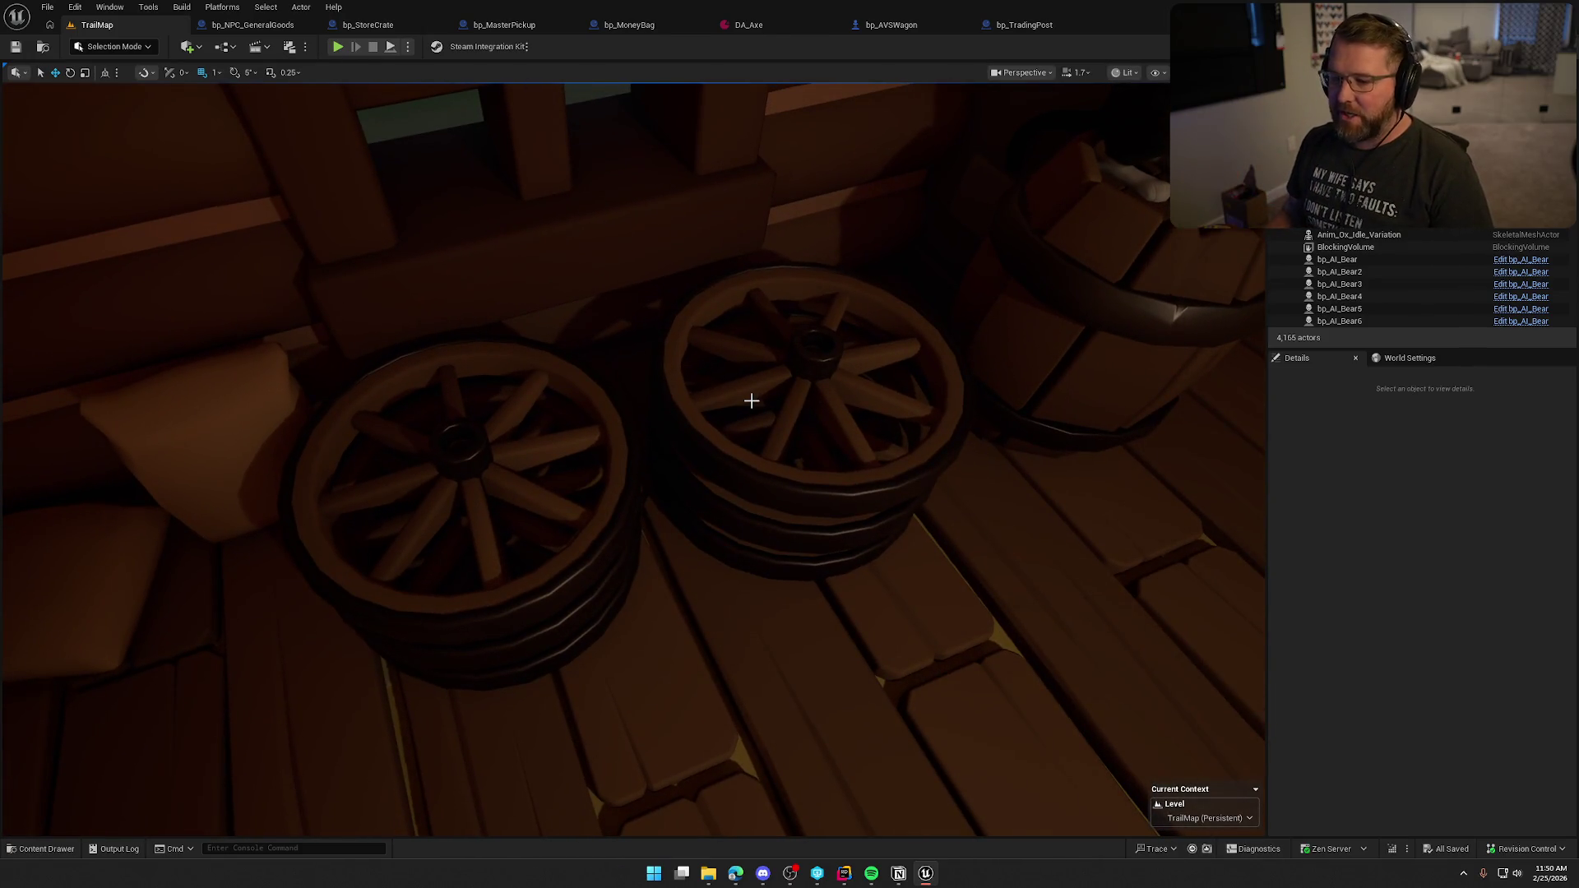
{"action": "left_click_drag", "start_coordinate": [752, 400], "coordinate": [752, 401]}
Step: View the ox cart from several side angles, then rise to a top-down view of the trail
{"action": "left_click_drag", "start_coordinate": [524, 532], "coordinate": [524, 532]}
{"action": "left_click_drag", "start_coordinate": [581, 444], "coordinate": [580, 443]}
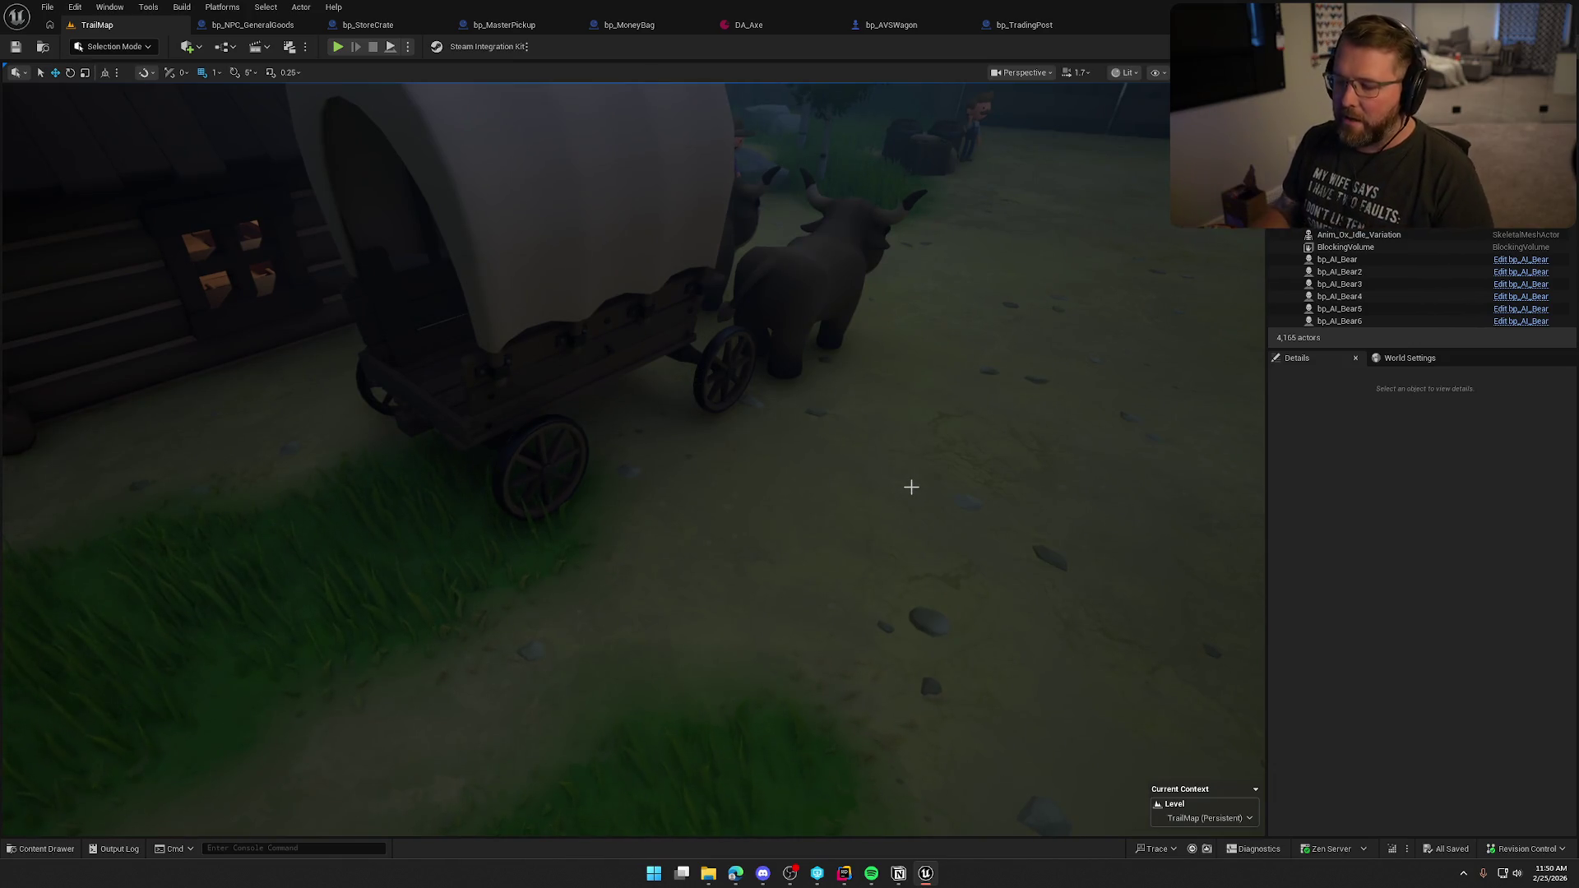
{"action": "left_click_drag", "start_coordinate": [653, 416], "coordinate": [653, 416]}
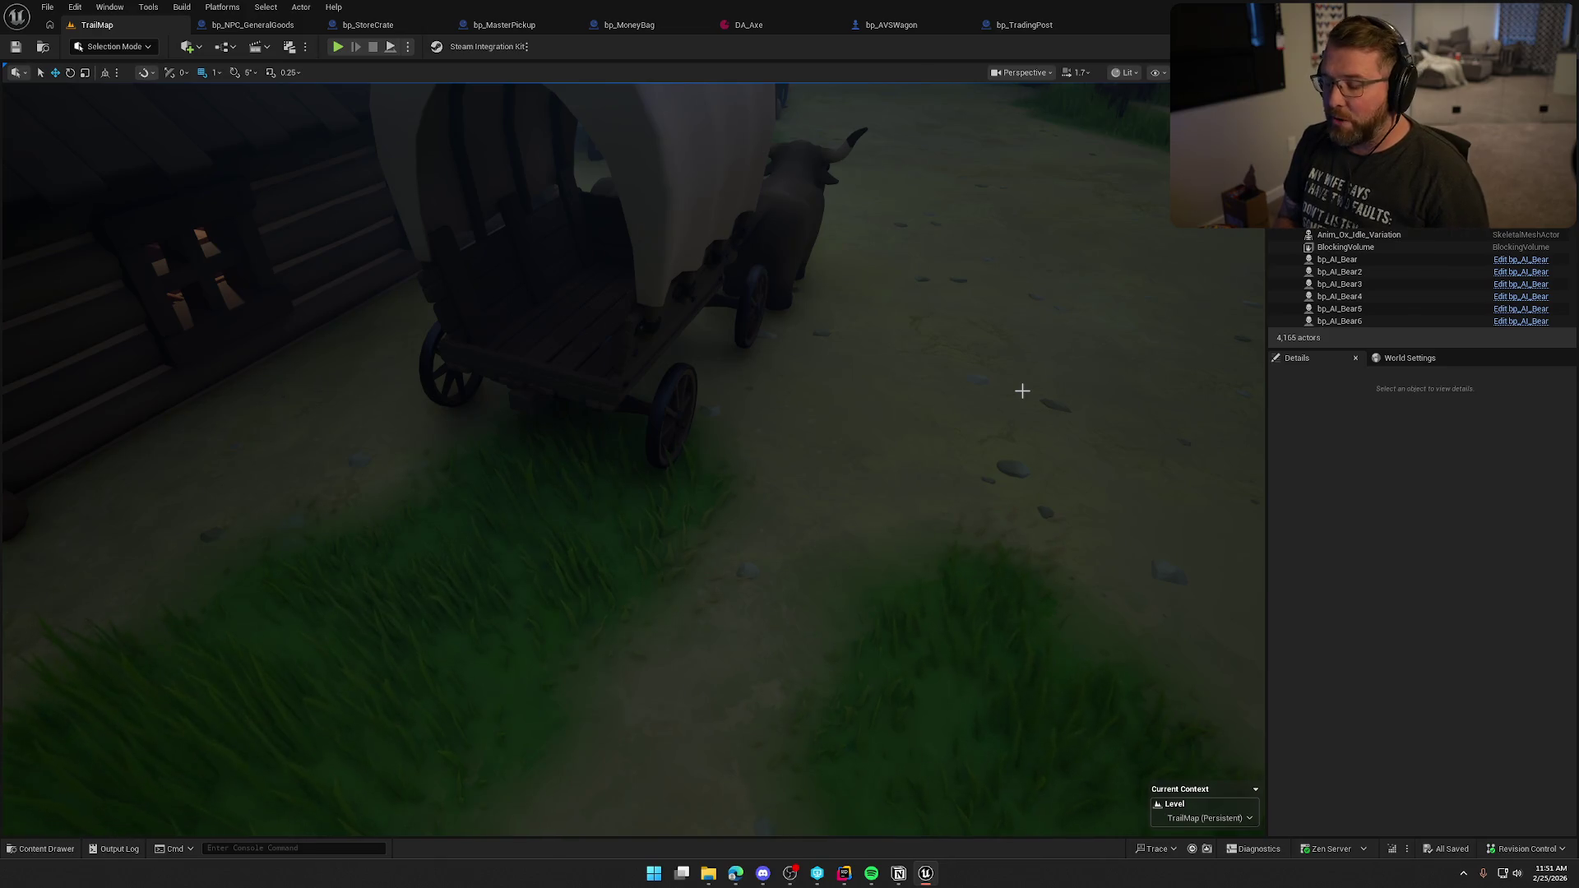
{"action": "left_click_drag", "start_coordinate": [850, 423], "coordinate": [851, 422]}
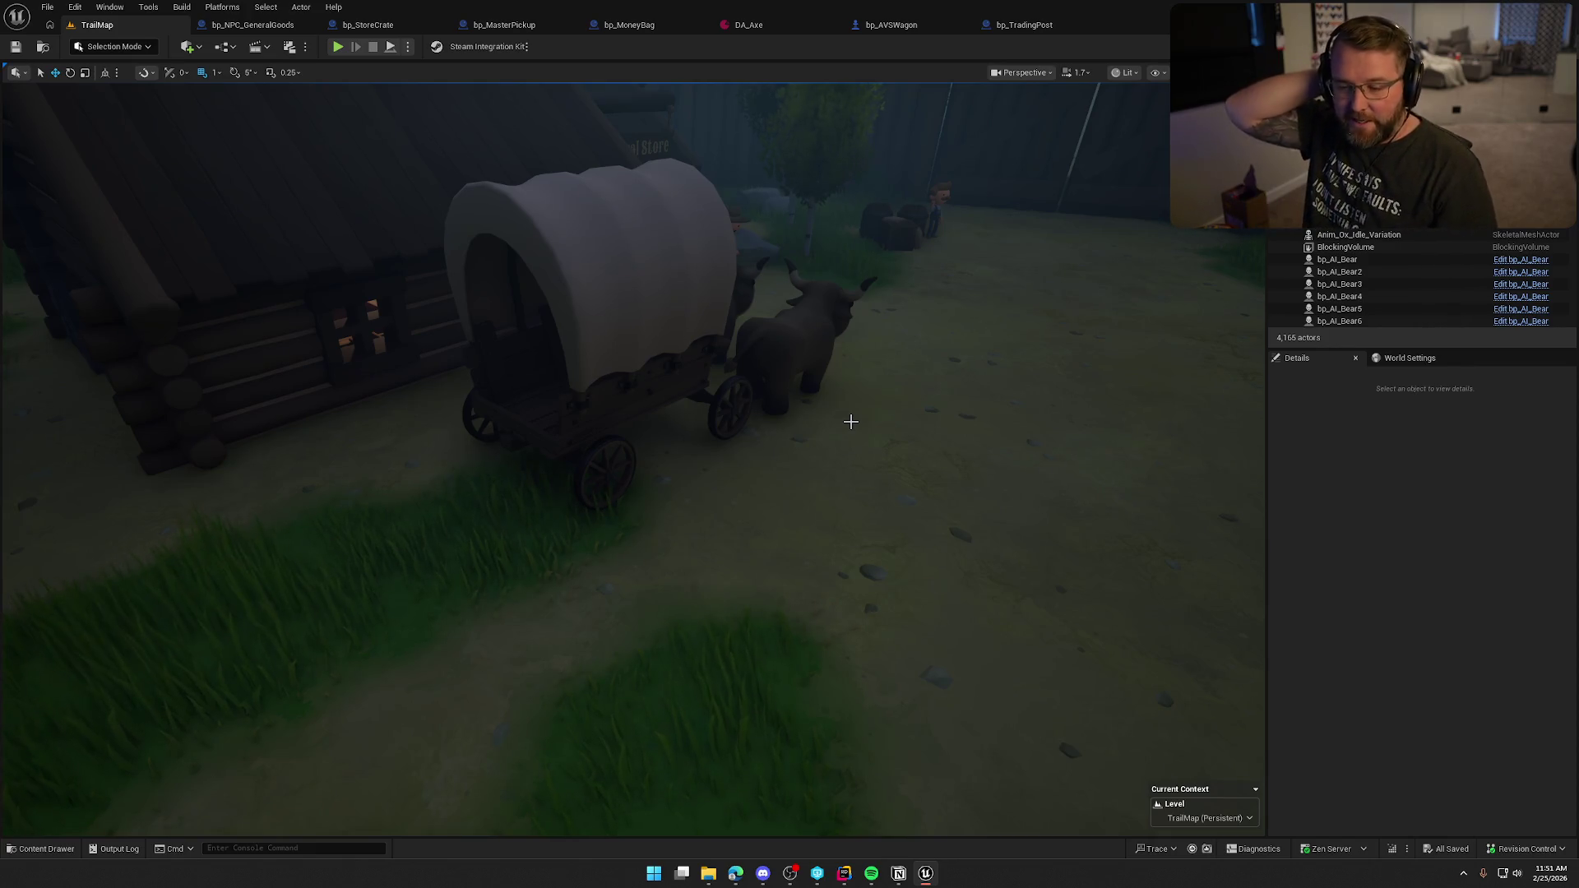
{"action": "mouse_move", "coordinate": [853, 422]}
{"action": "left_mouse_down"}
{"action": "mouse_move", "coordinate": [853, 592]}
{"action": "mouse_move", "coordinate": [853, 485]}
{"action": "left_mouse_up"}
{"action": "scroll", "coordinate": [633, 460], "scroll_direction": "up", "scroll_amount": 3}
Step: Fly past the wagon corral out over the desert trail, then descend through the trees into the village
{"action": "mouse_move", "coordinate": [855, 421]}
{"action": "left_mouse_down"}
{"action": "mouse_move", "coordinate": [855, 510]}
{"action": "mouse_move", "coordinate": [855, 345]}
{"action": "mouse_move", "coordinate": [856, 386]}
{"action": "mouse_move", "coordinate": [839, 362]}
{"action": "left_mouse_up"}
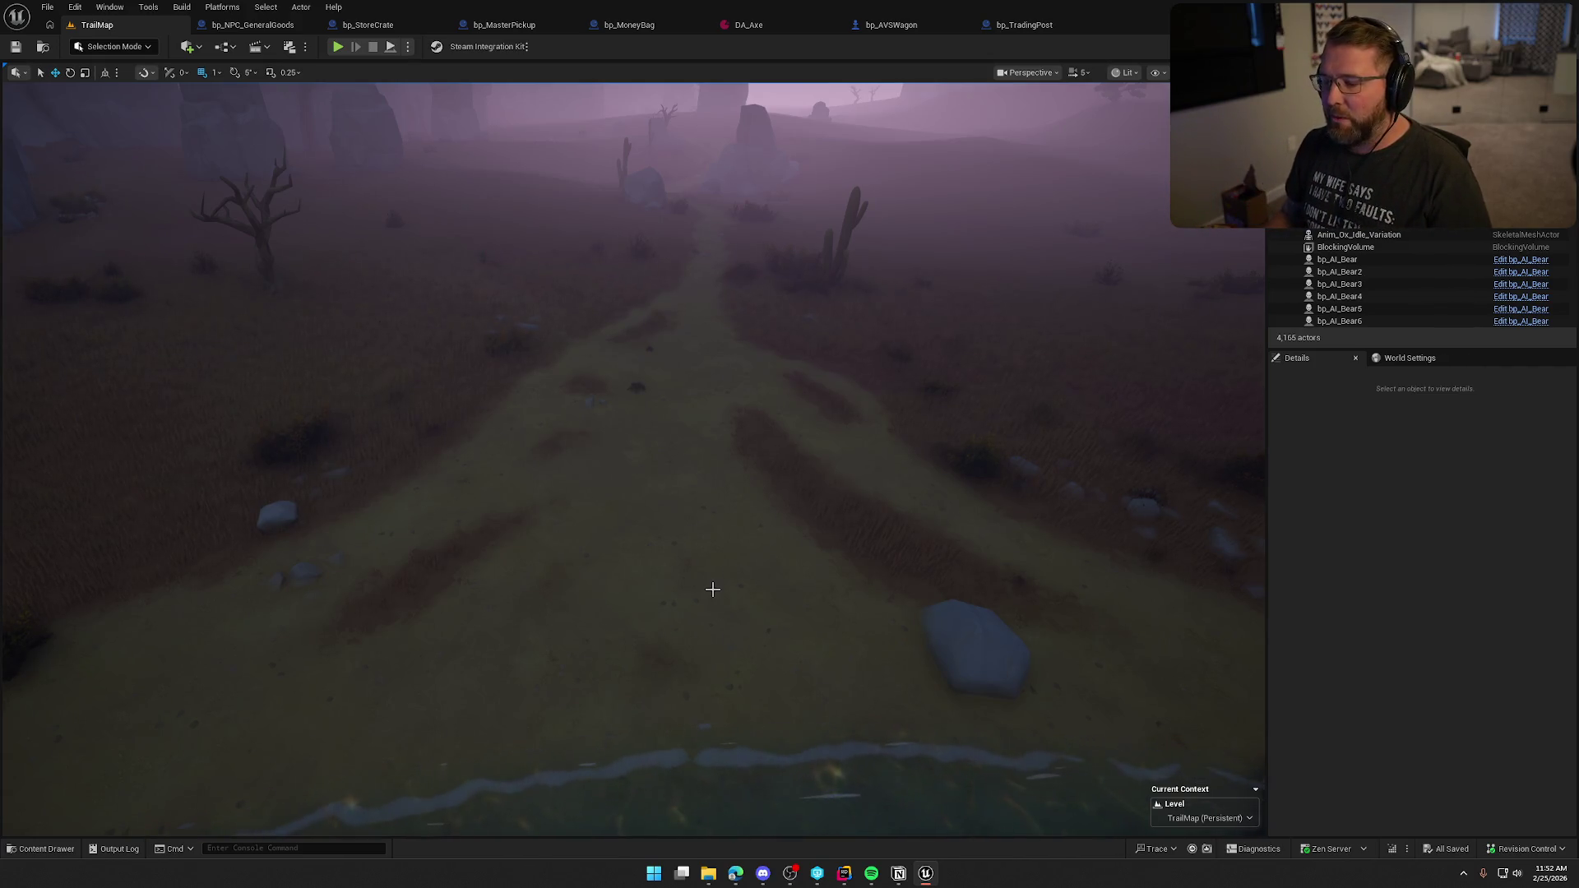
{"action": "scroll", "coordinate": [743, 557], "scroll_direction": "down", "scroll_amount": 5}
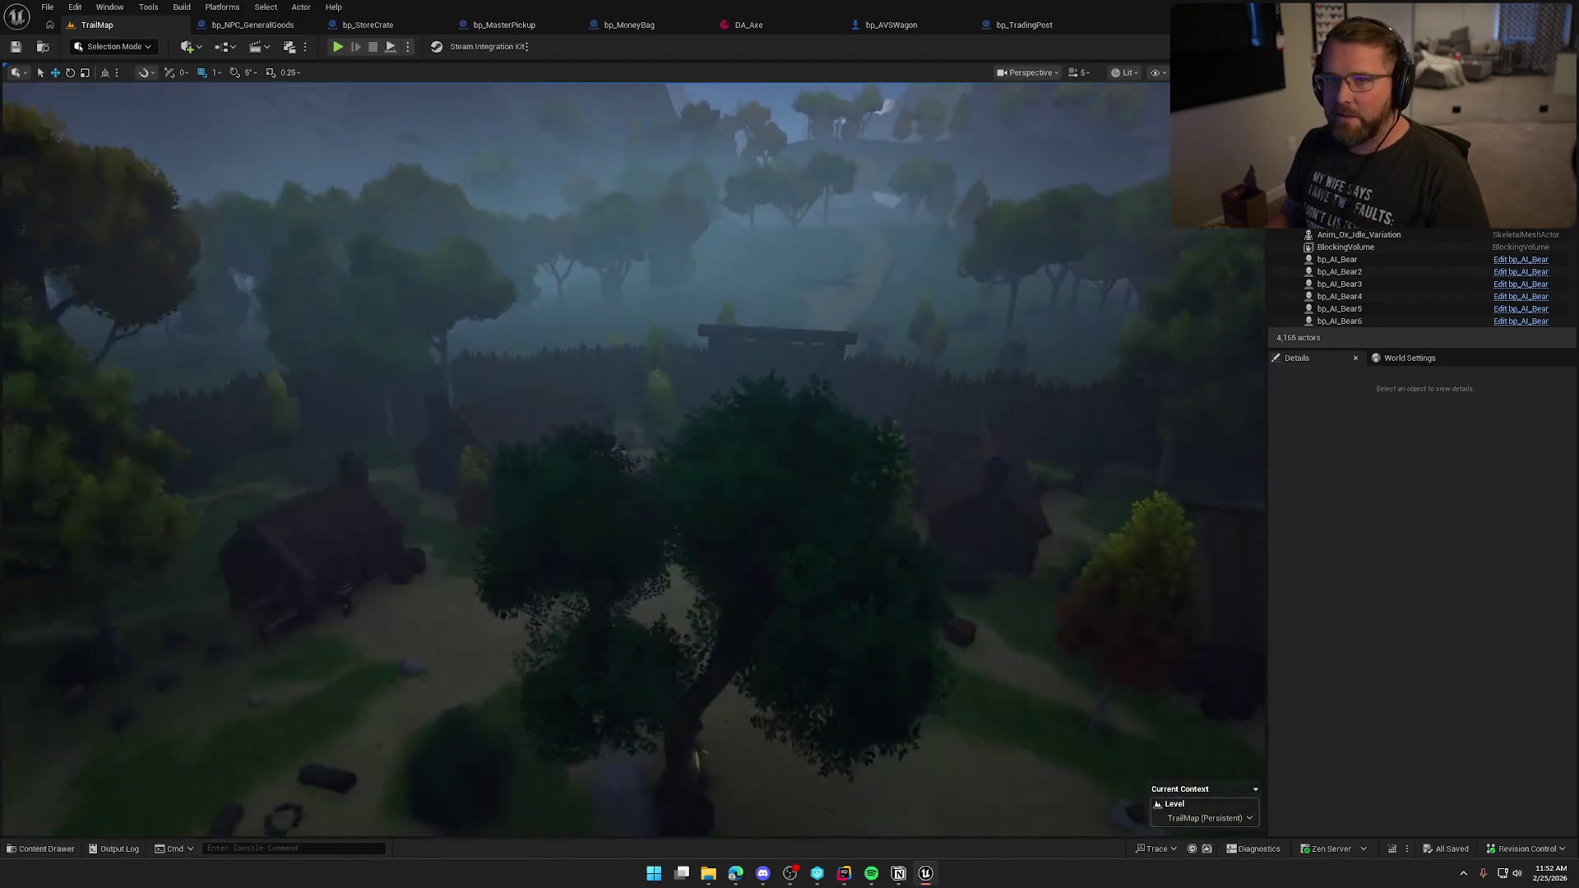
{"action": "left_click_drag", "start_coordinate": [736, 513], "coordinate": [737, 512]}
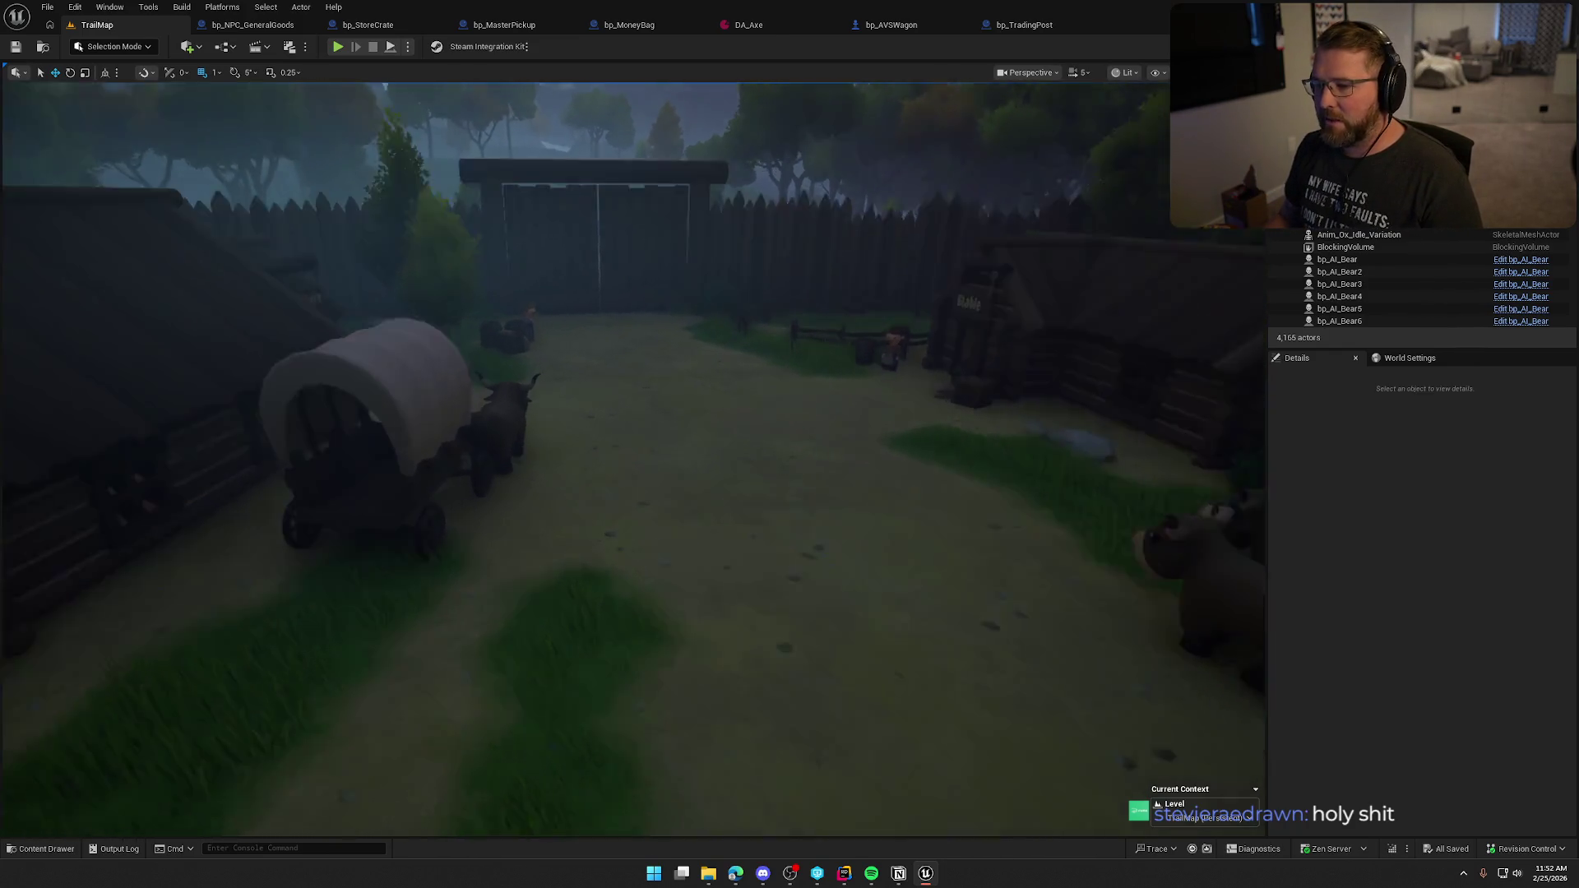
Step: Jump through bookmarks 1 and 2 to the desert wagons and show the Desert zone label
{"action": "key", "text": "1"}
{"action": "key", "text": "2"}
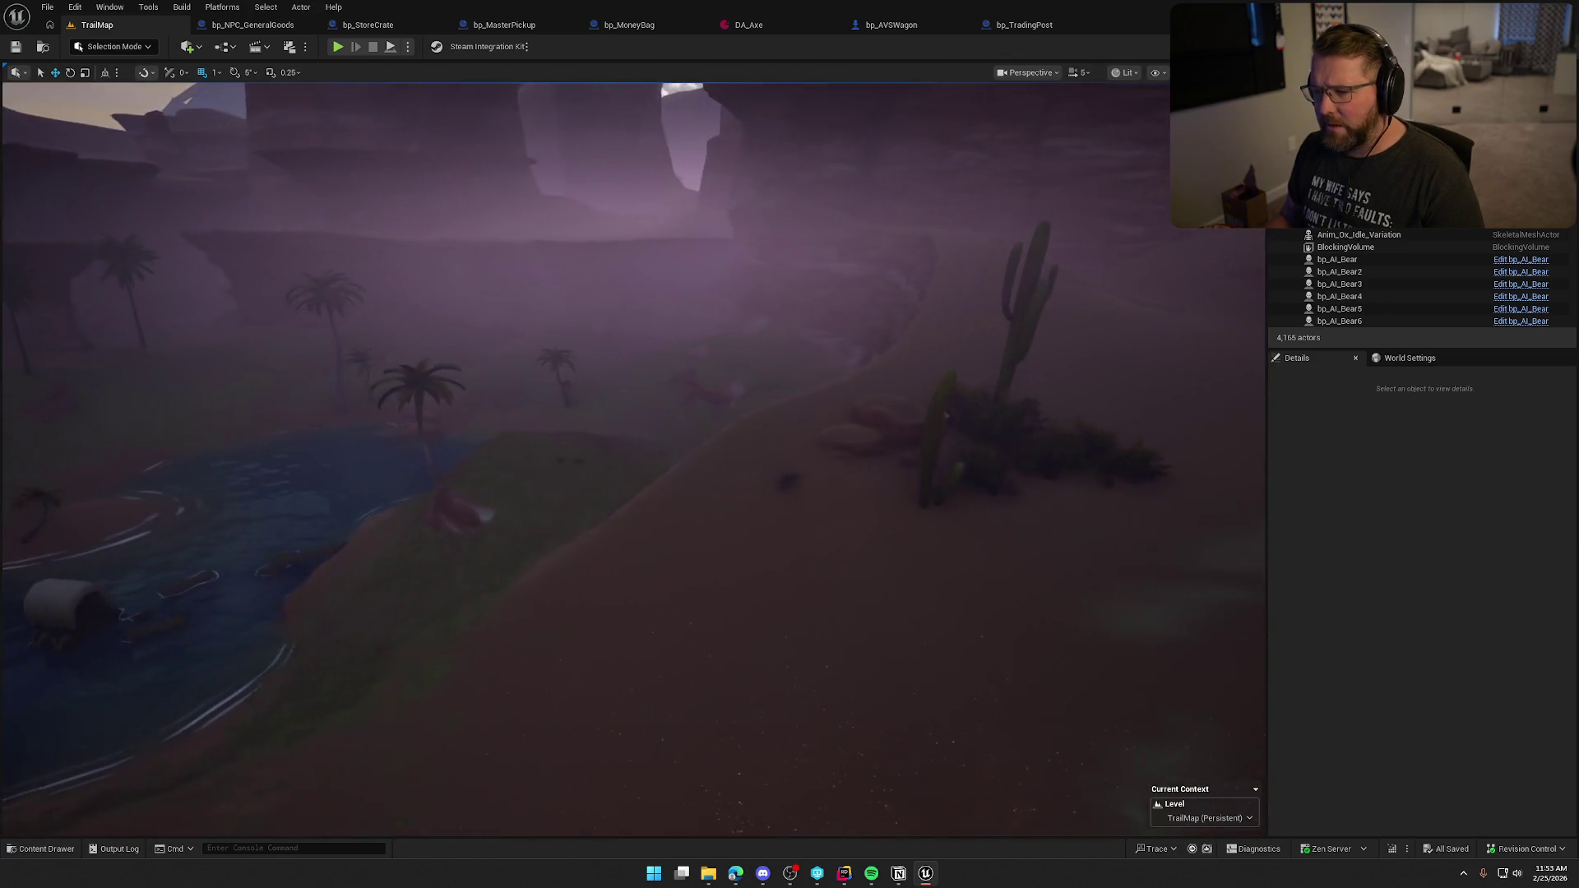
{"action": "key", "text": "g"}
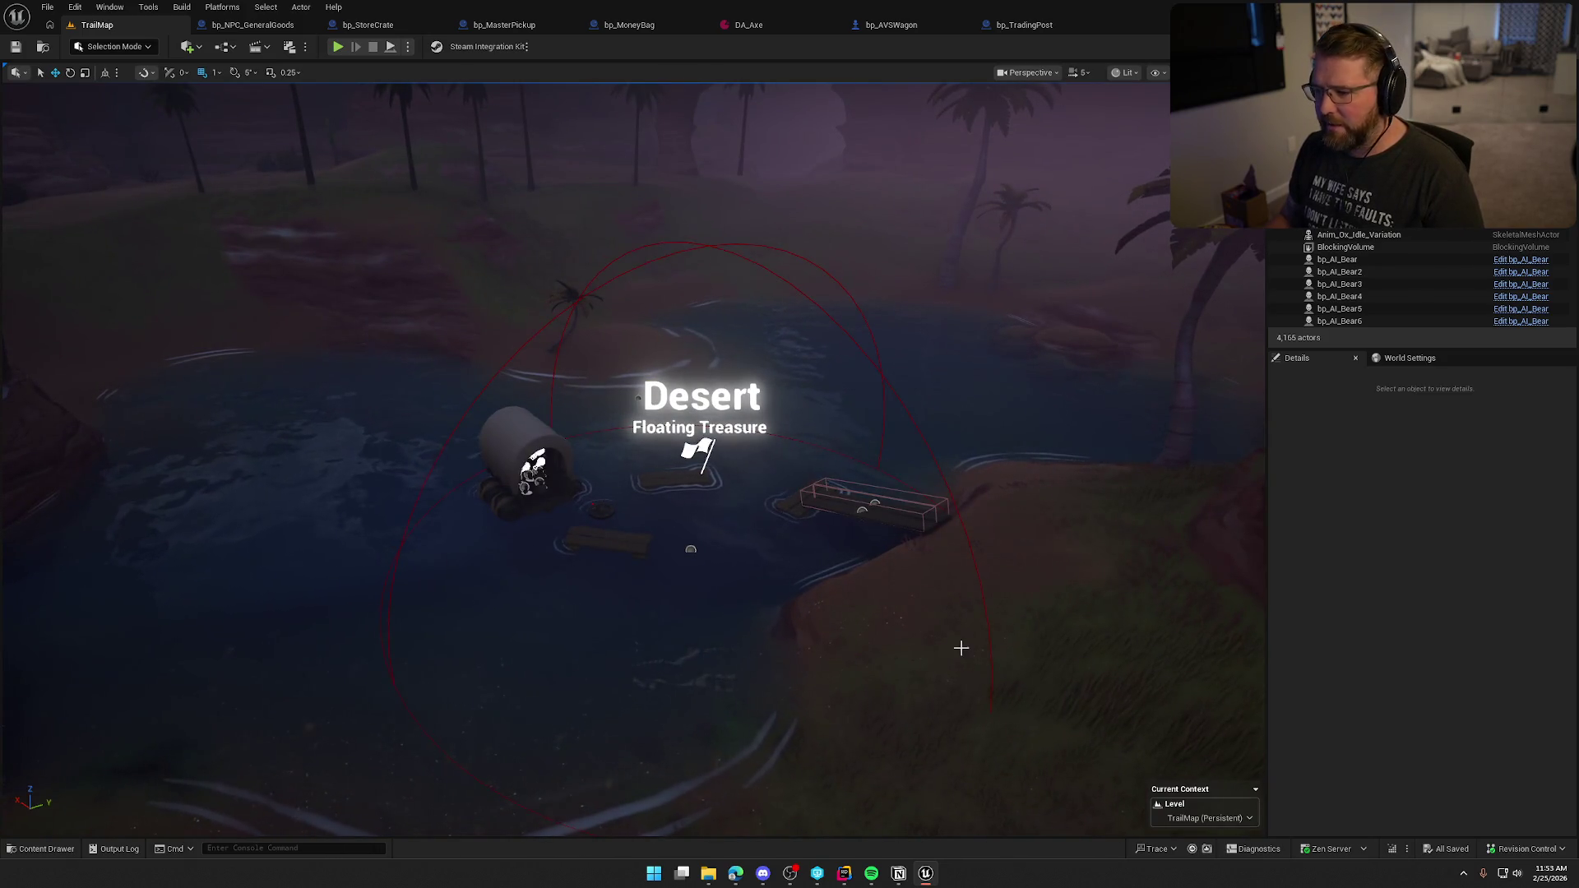
Step: Preview the Desert Floating Treasure pond in Game View, then return to the town gate and General Store
{"action": "key", "text": "g"}
{"action": "scroll", "coordinate": [886, 617], "scroll_direction": "down", "scroll_amount": 5}
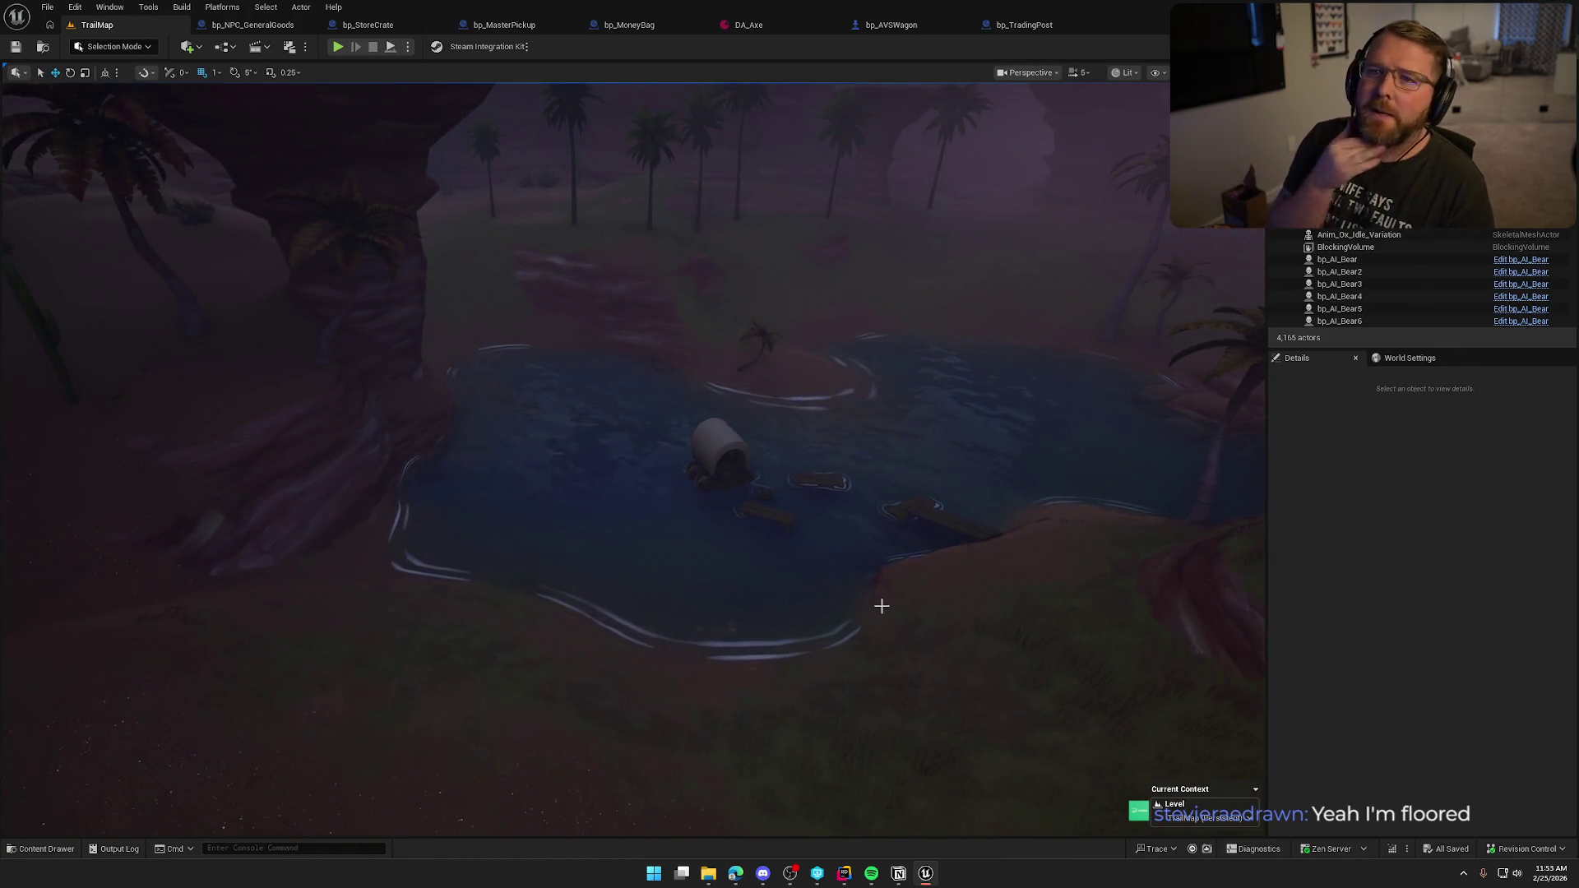
{"action": "key", "text": "1"}
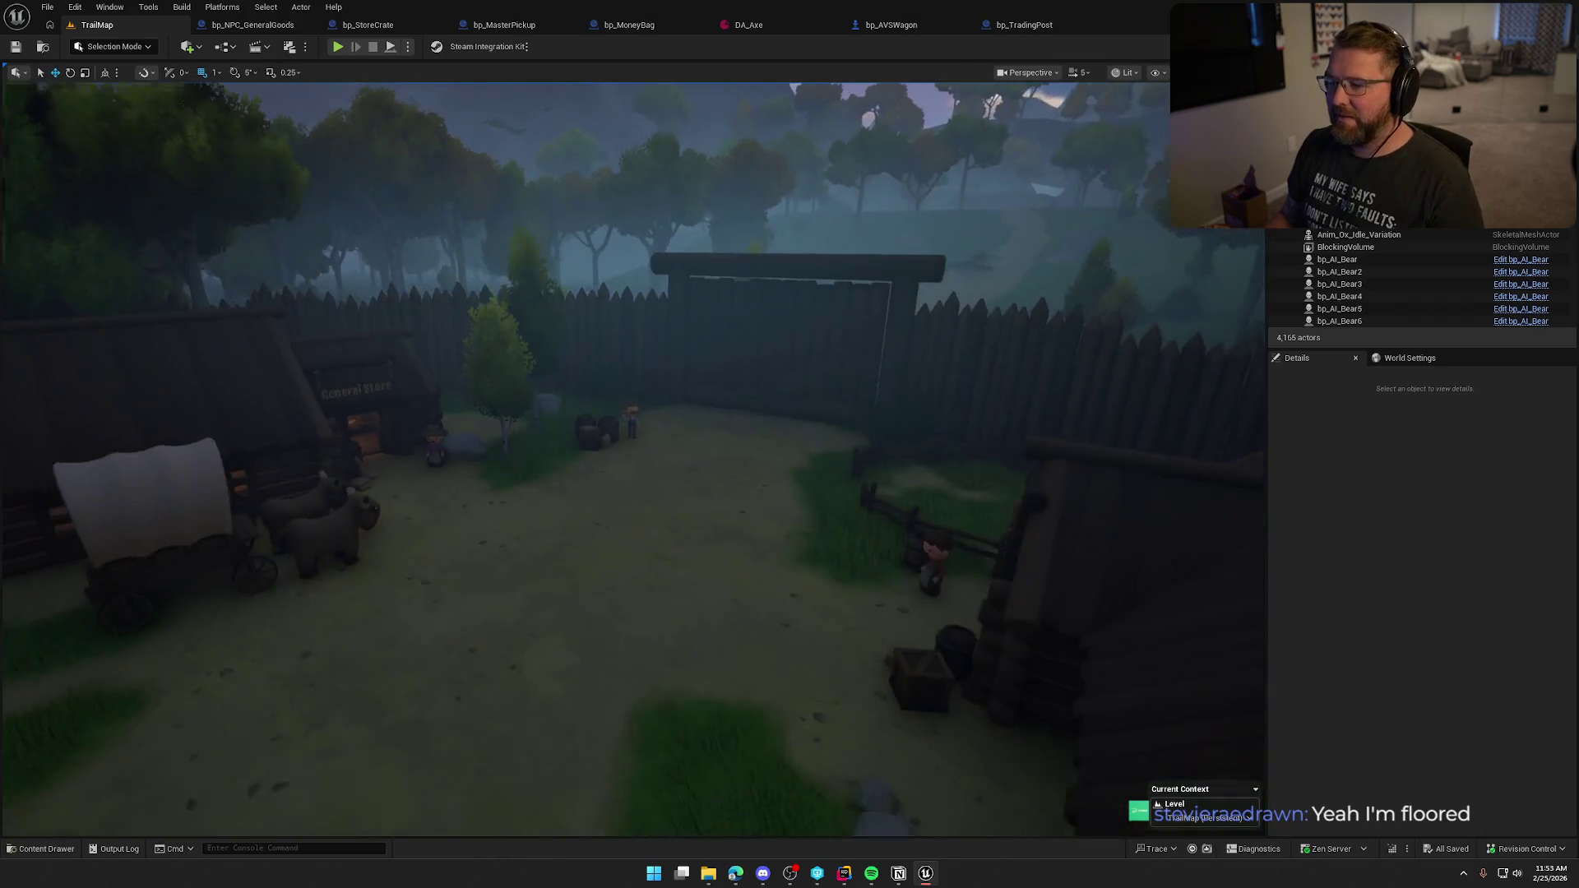
{"action": "scroll", "coordinate": [835, 602], "scroll_direction": "down", "scroll_amount": 5}
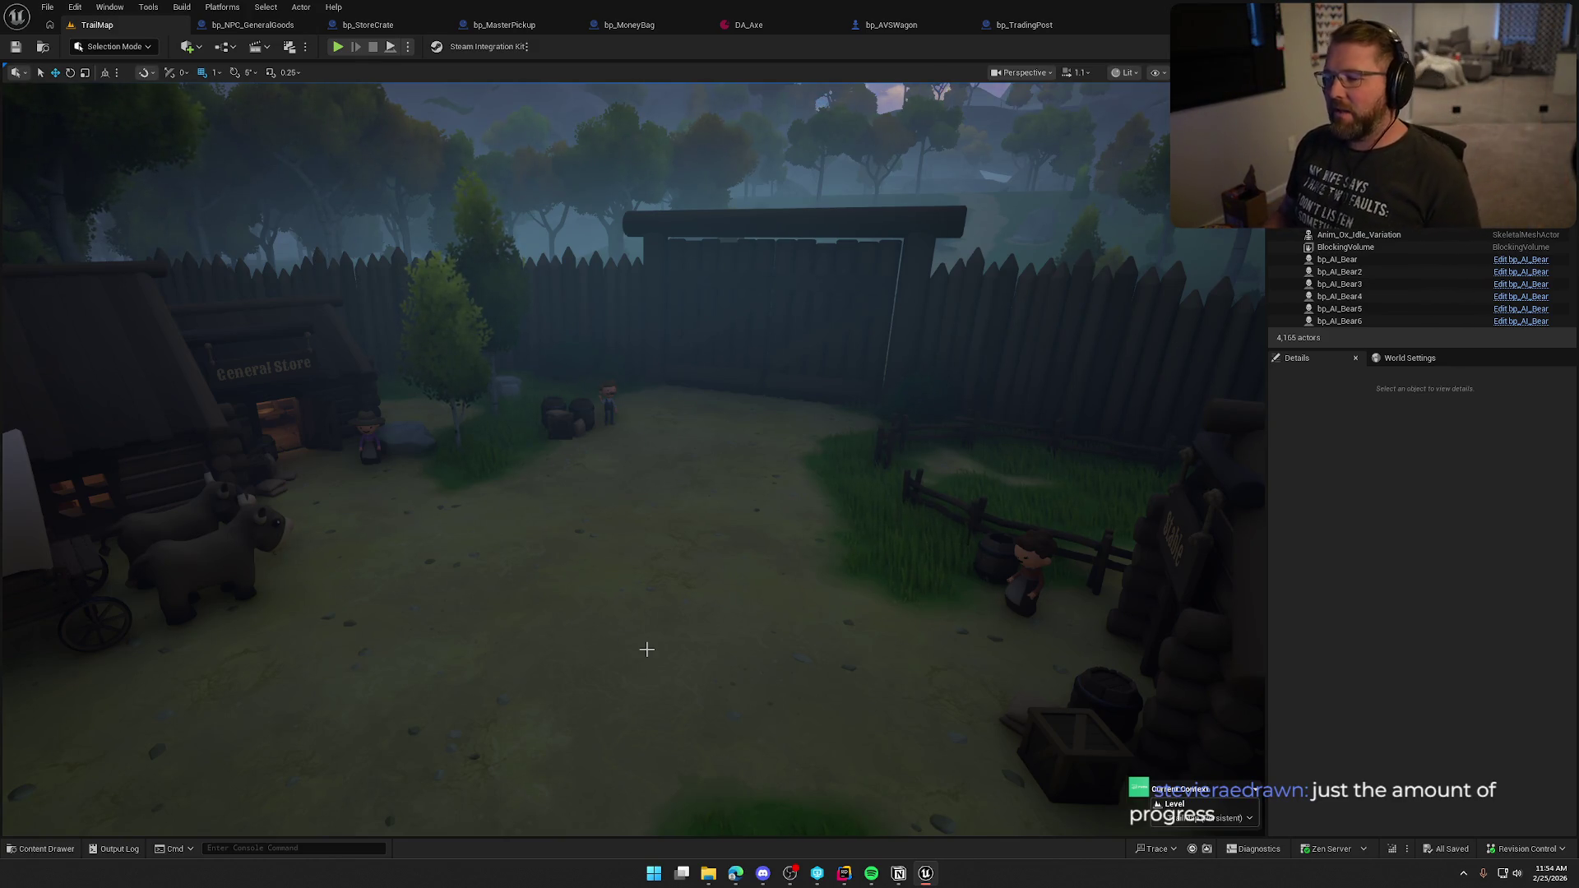
{"action": "left_click_drag", "start_coordinate": [723, 614], "coordinate": [414, 170]}
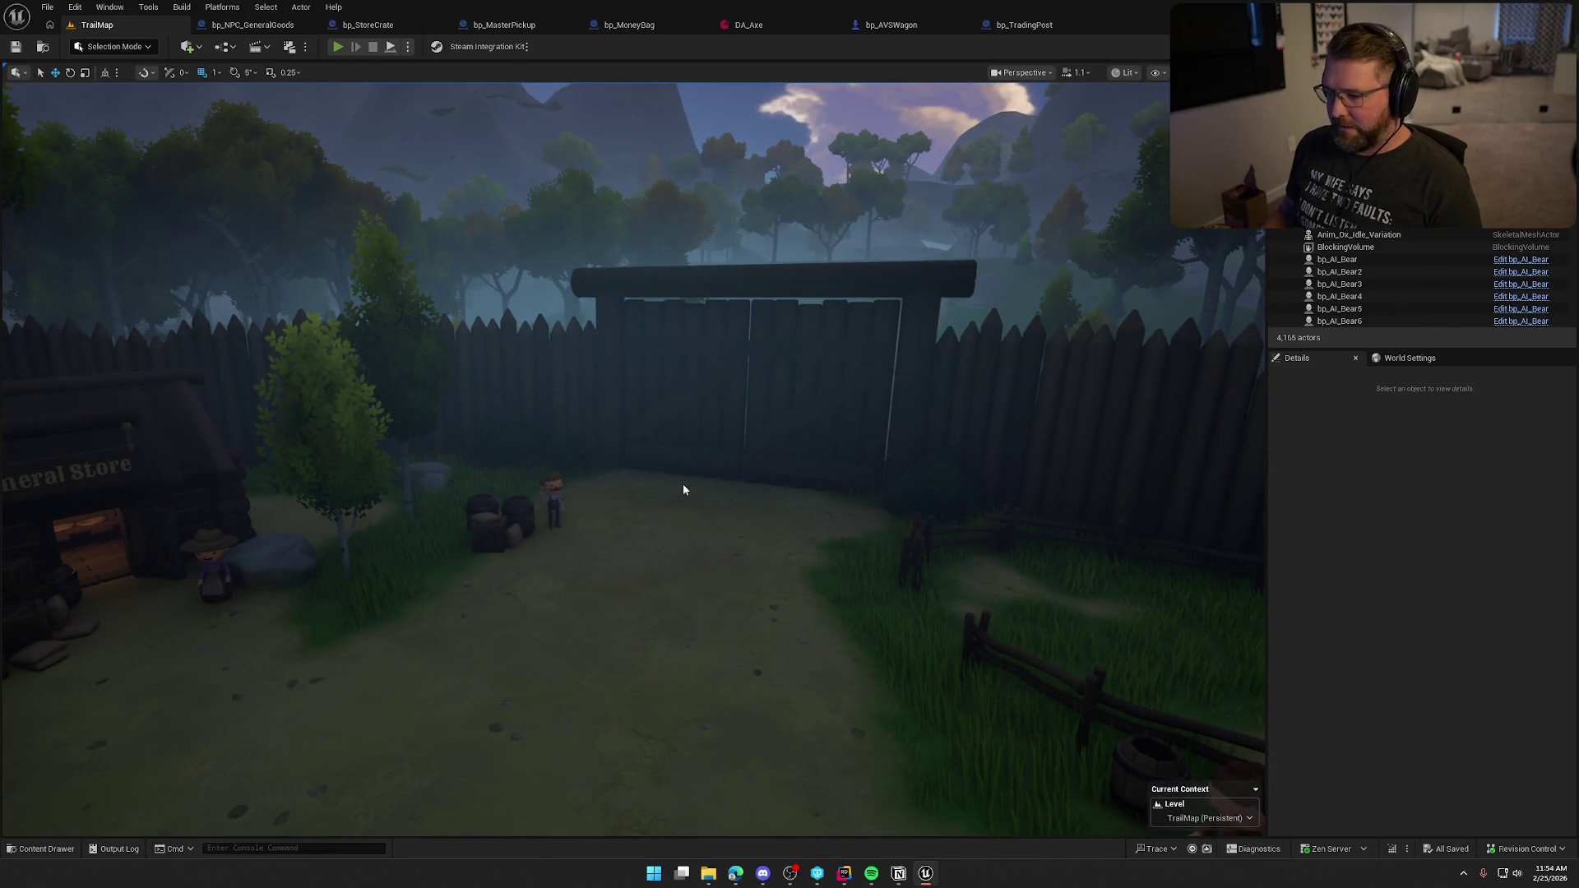
Step: Play-test the level with Alt+P, walk forward and pick up the $10 gun in the General Store
{"action": "key", "text": "alt+p"}
{"action": "key", "text": "w"}
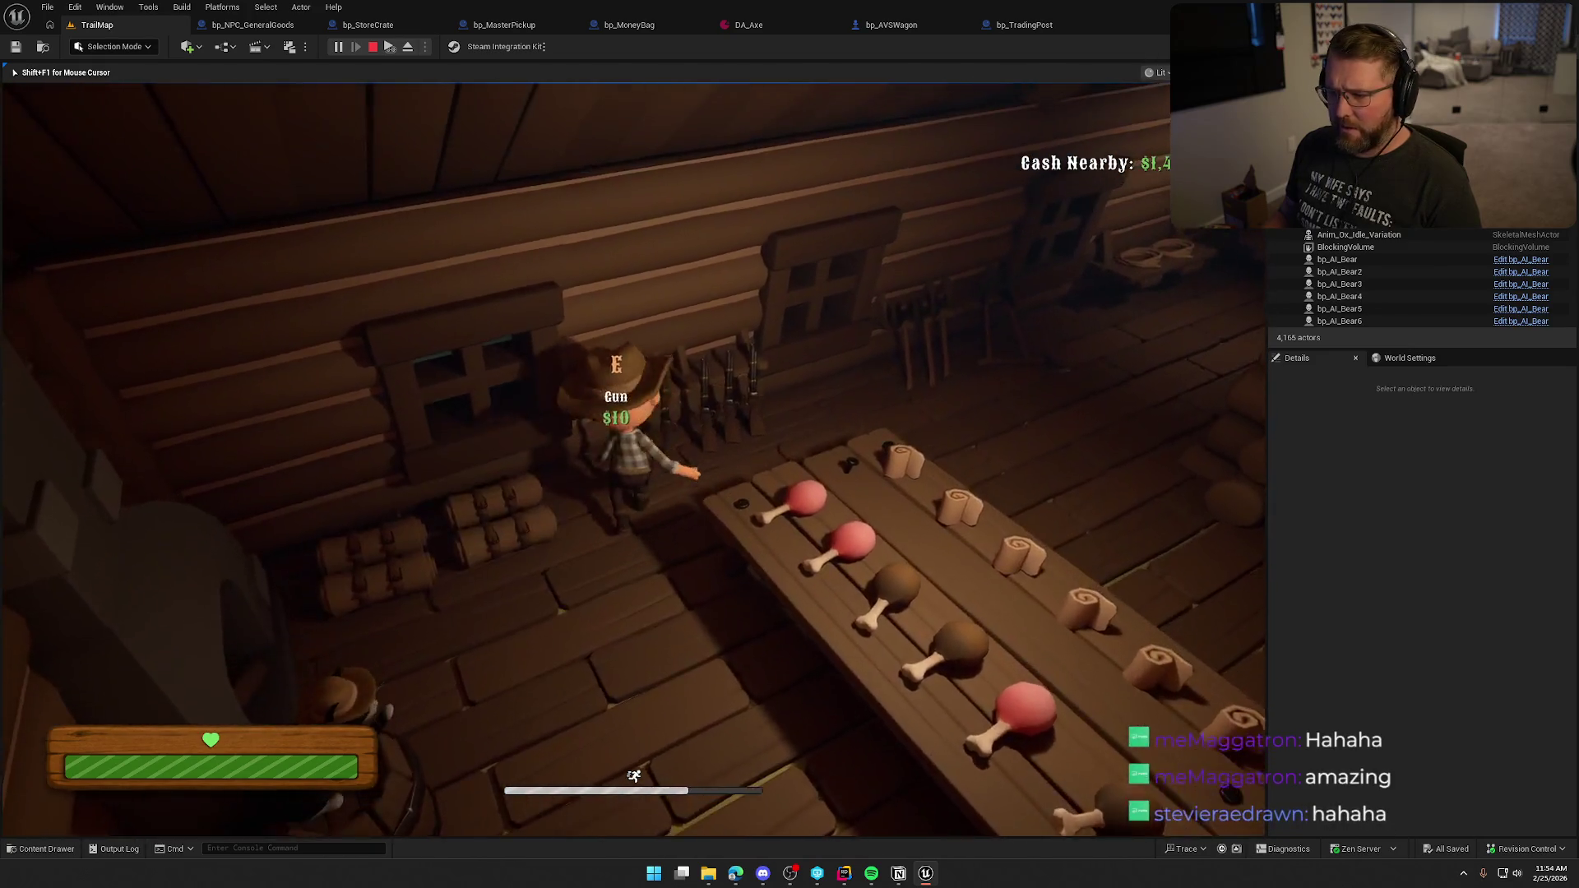
{"action": "key", "text": "e"}
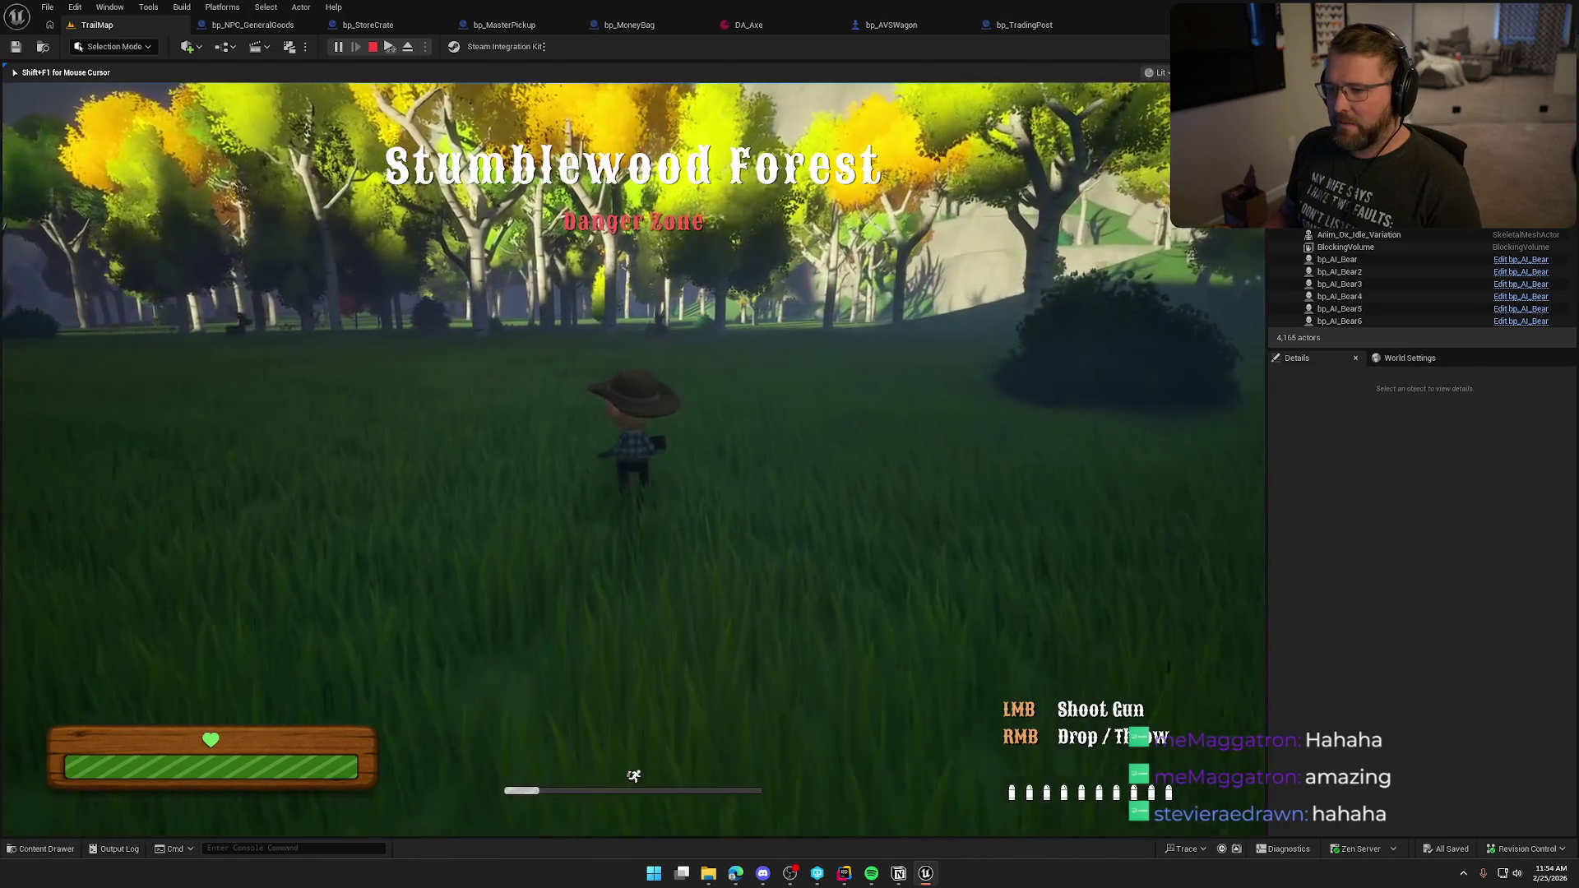
Step: Run the cowboy forward through the forest, firing the gun once along the way
{"action": "key", "text": "w"}
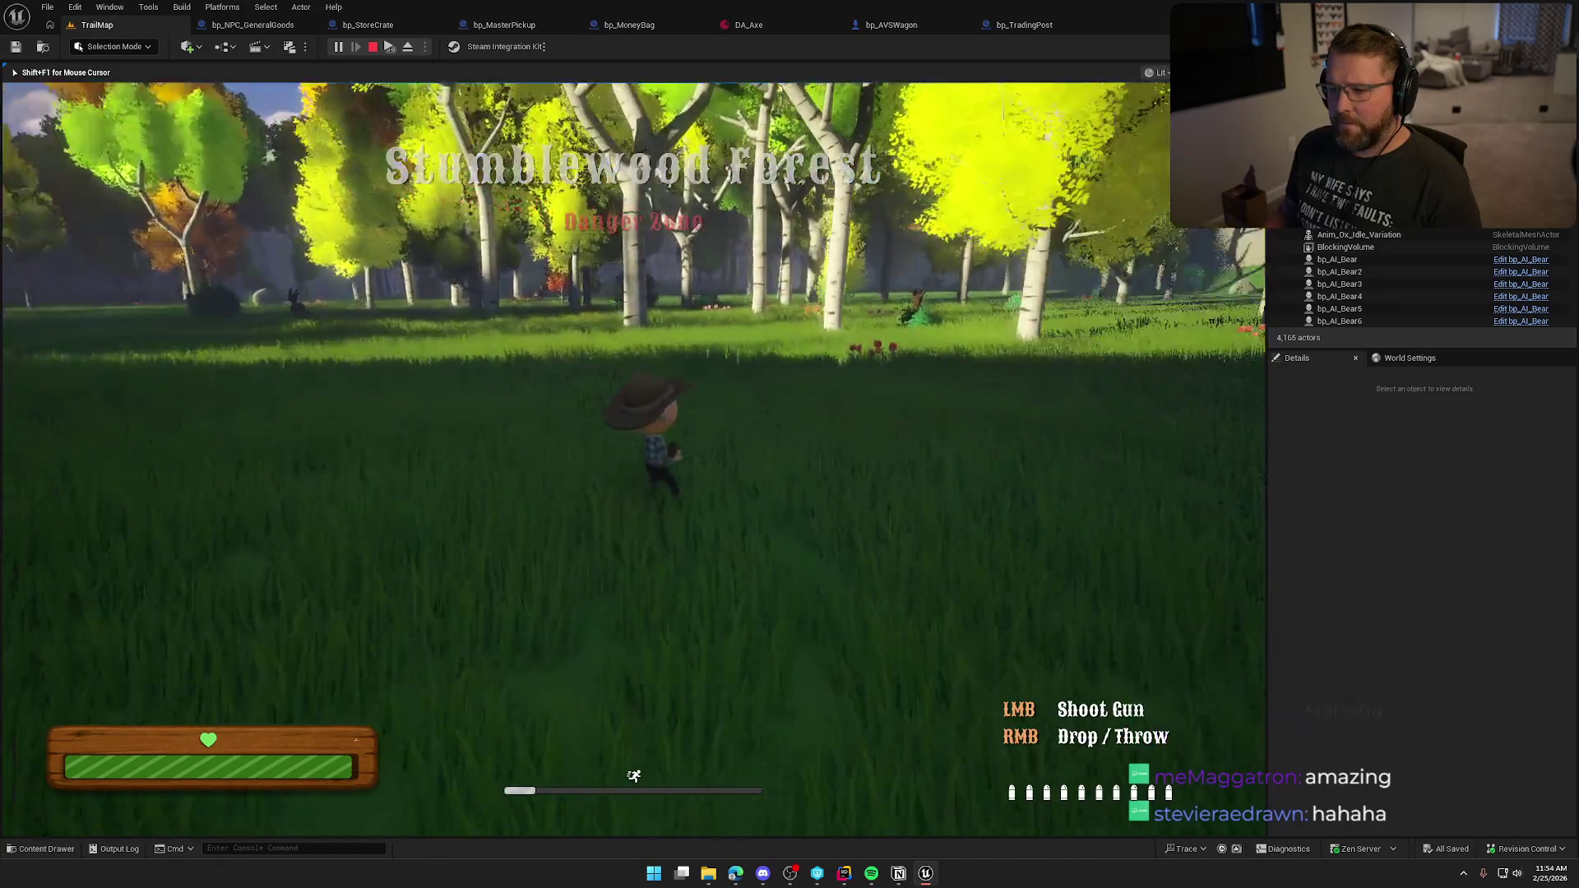
{"action": "key", "text": "w"}
{"action": "key", "text": "w"}
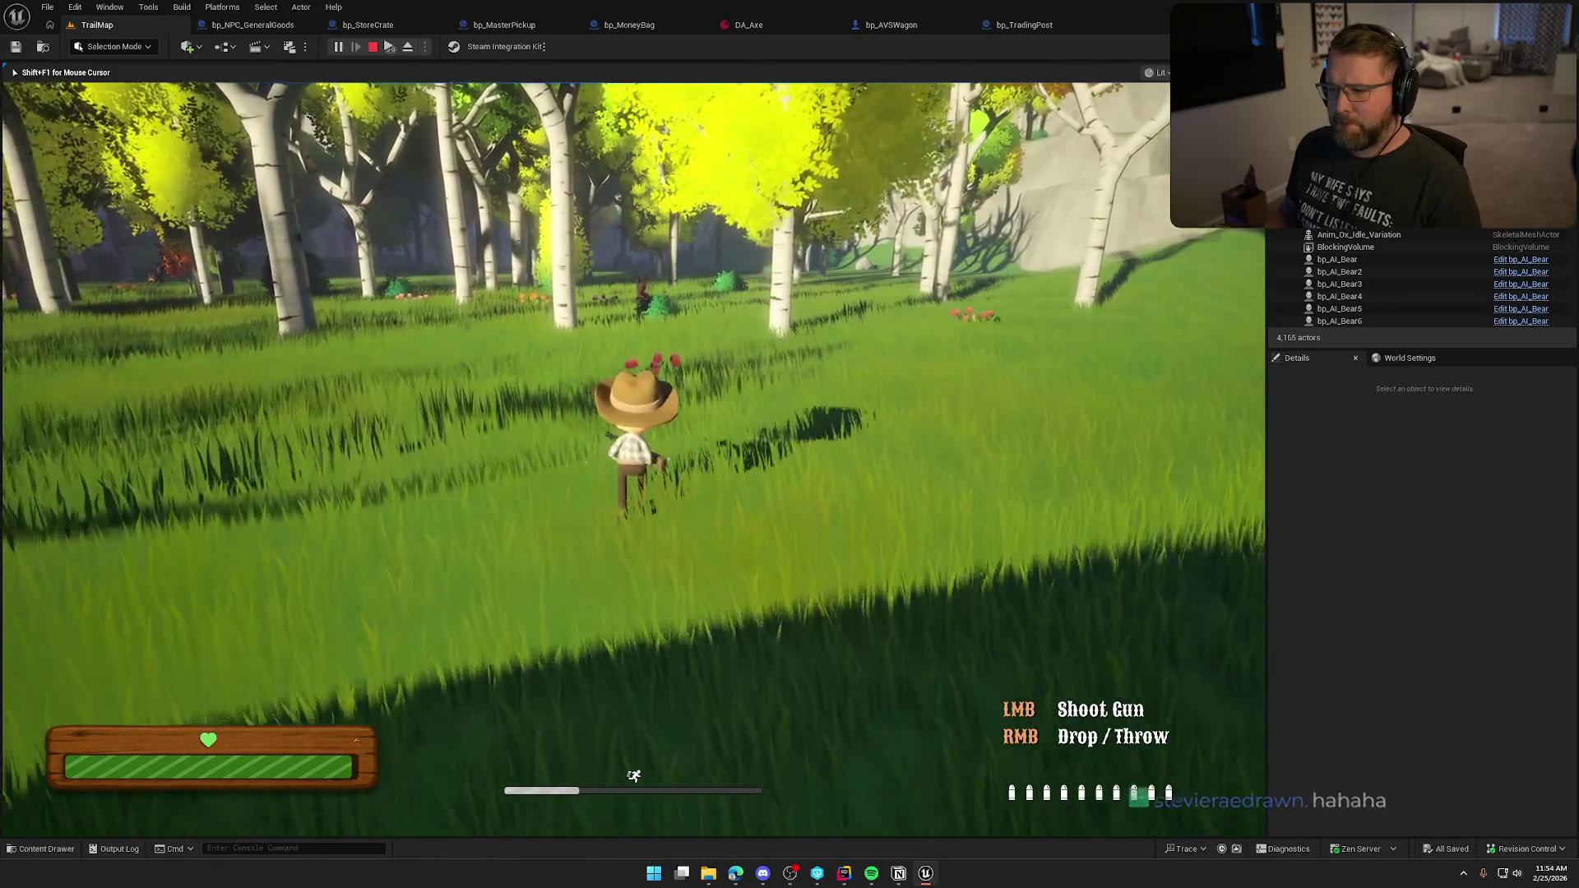
{"action": "left_click", "coordinate": [633, 444]}
{"action": "key", "text": "w"}
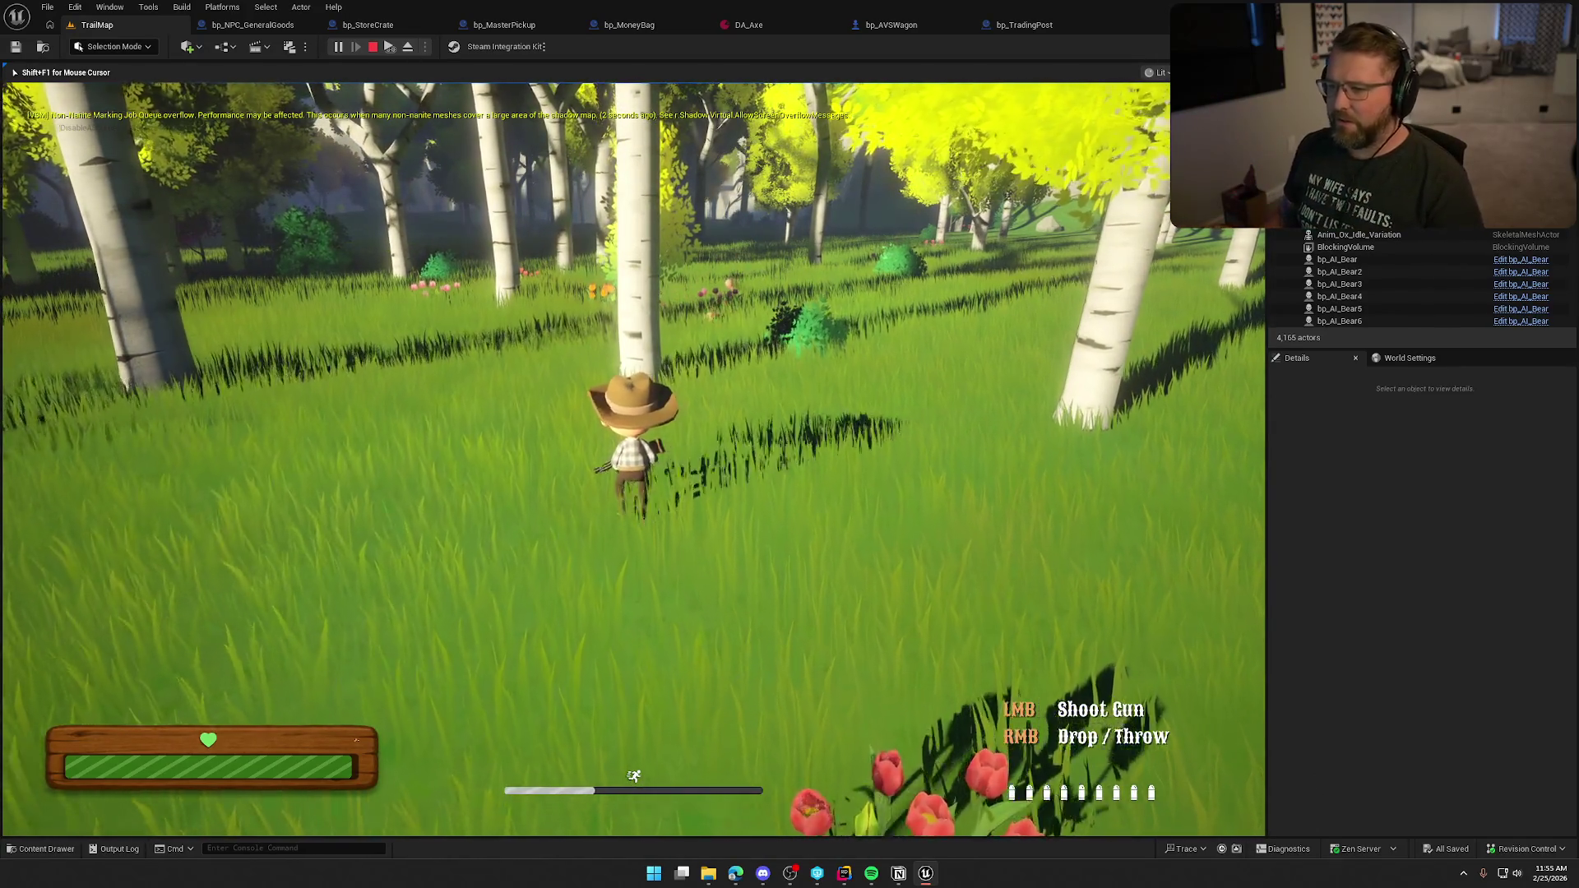
Step: Run the cowboy through the grass past the raw food toward the Trading Post's wooden fence
{"action": "key", "text": "w"}
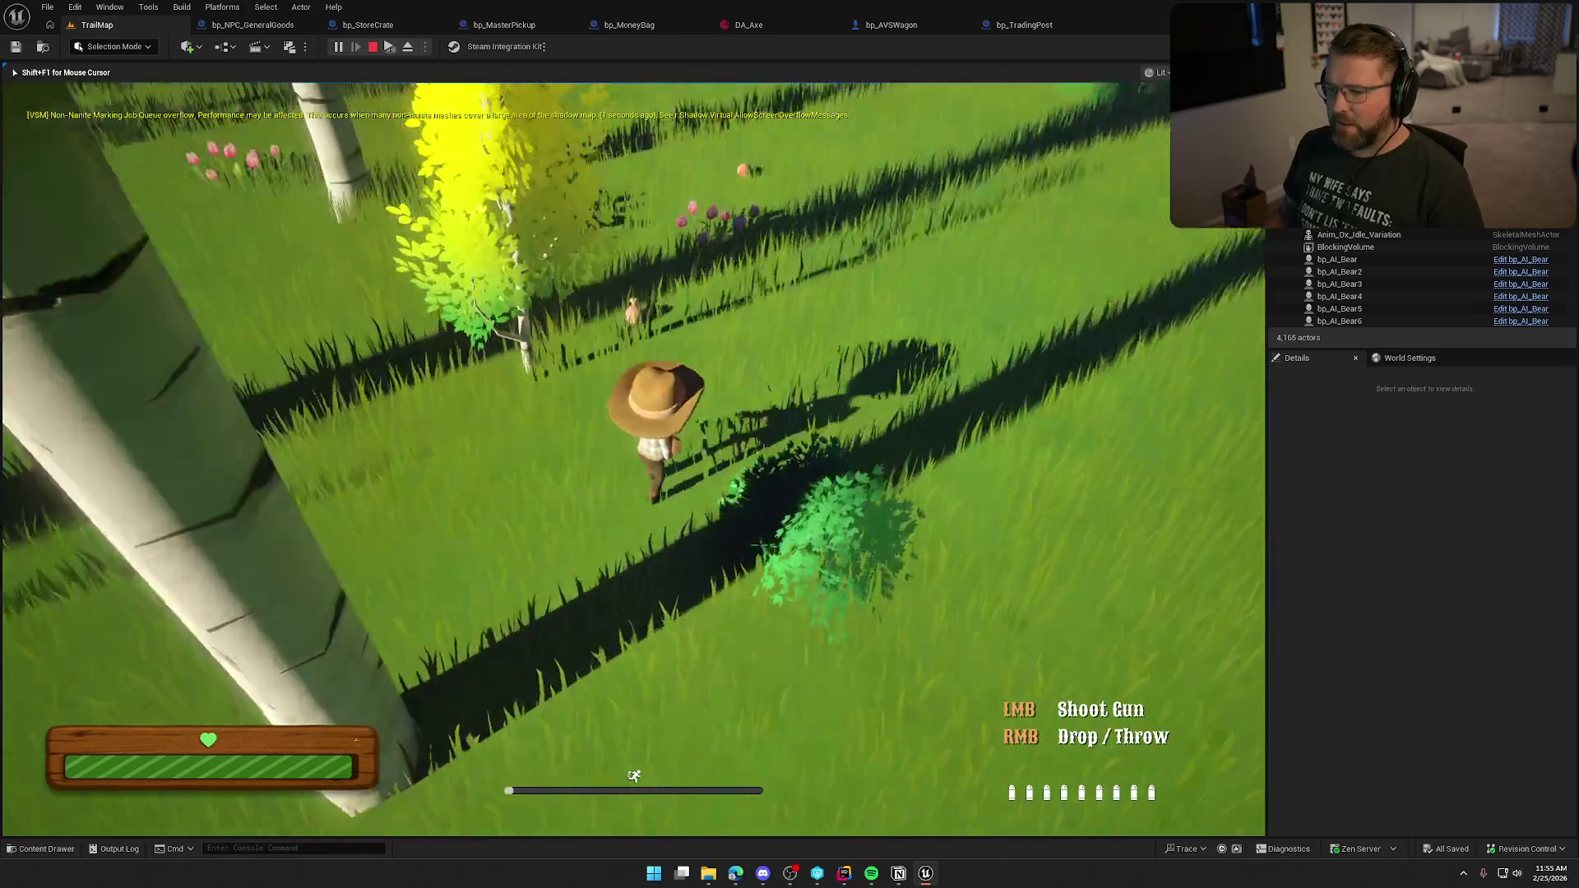
{"action": "key", "text": "w"}
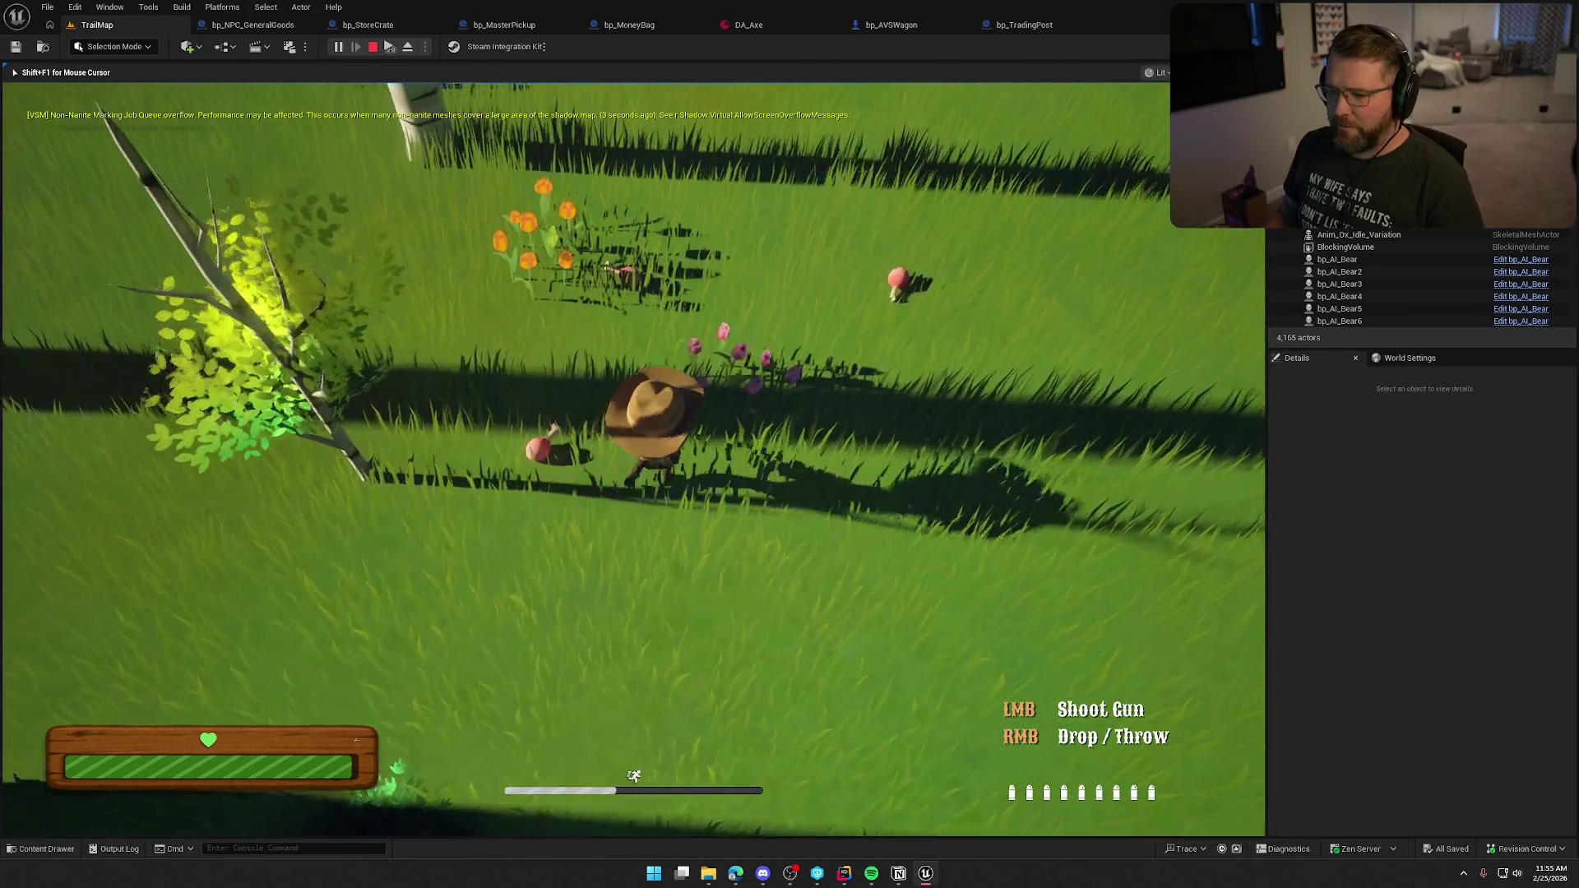
{"action": "key", "text": "w"}
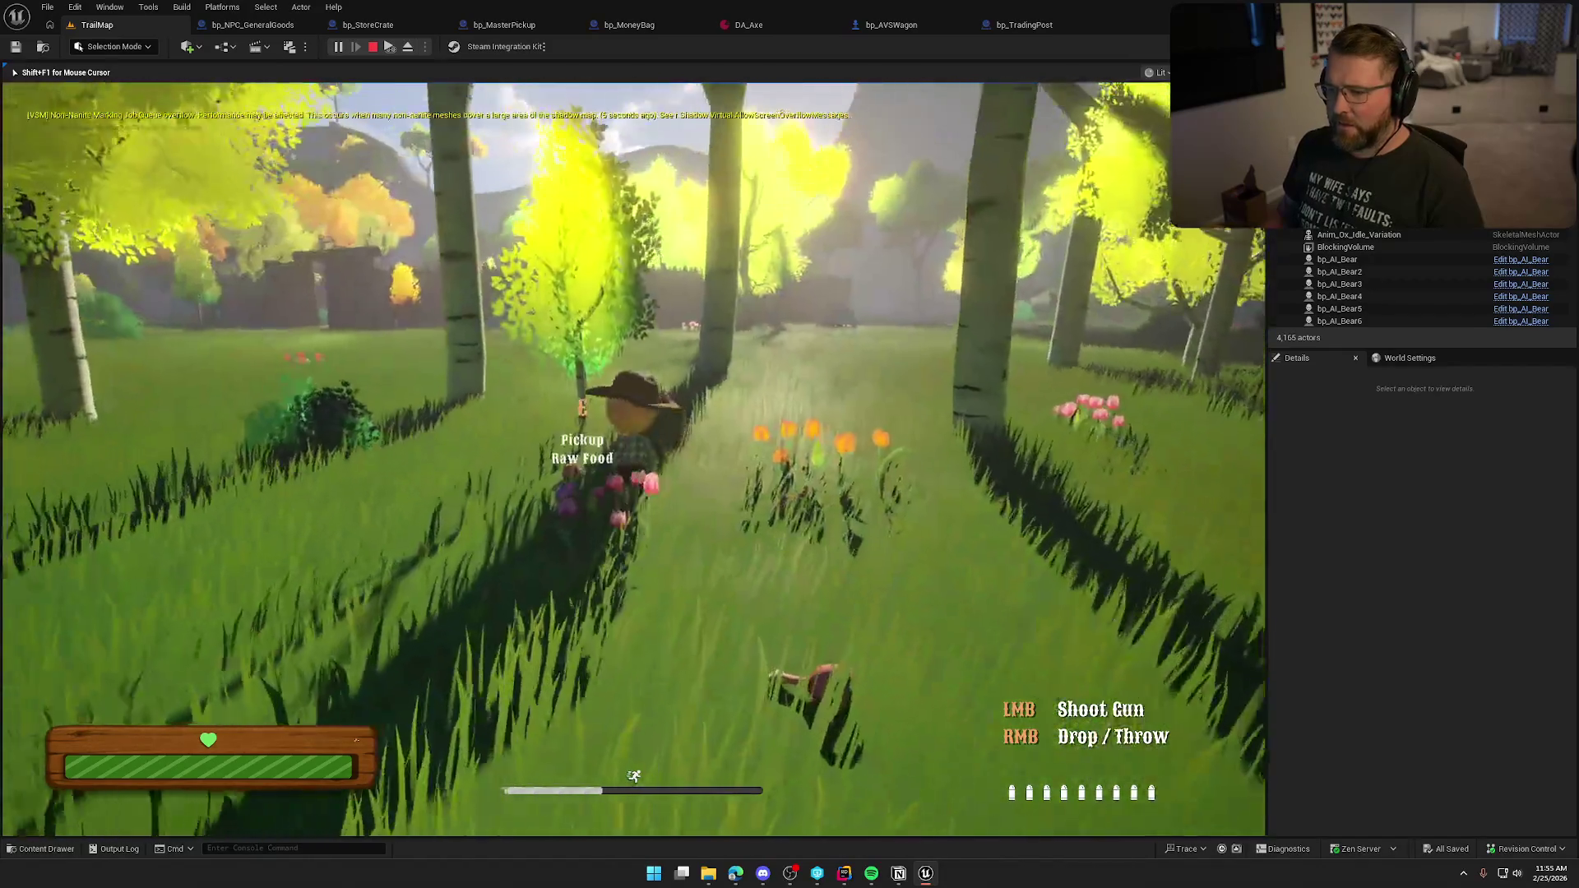
{"action": "key", "text": "w"}
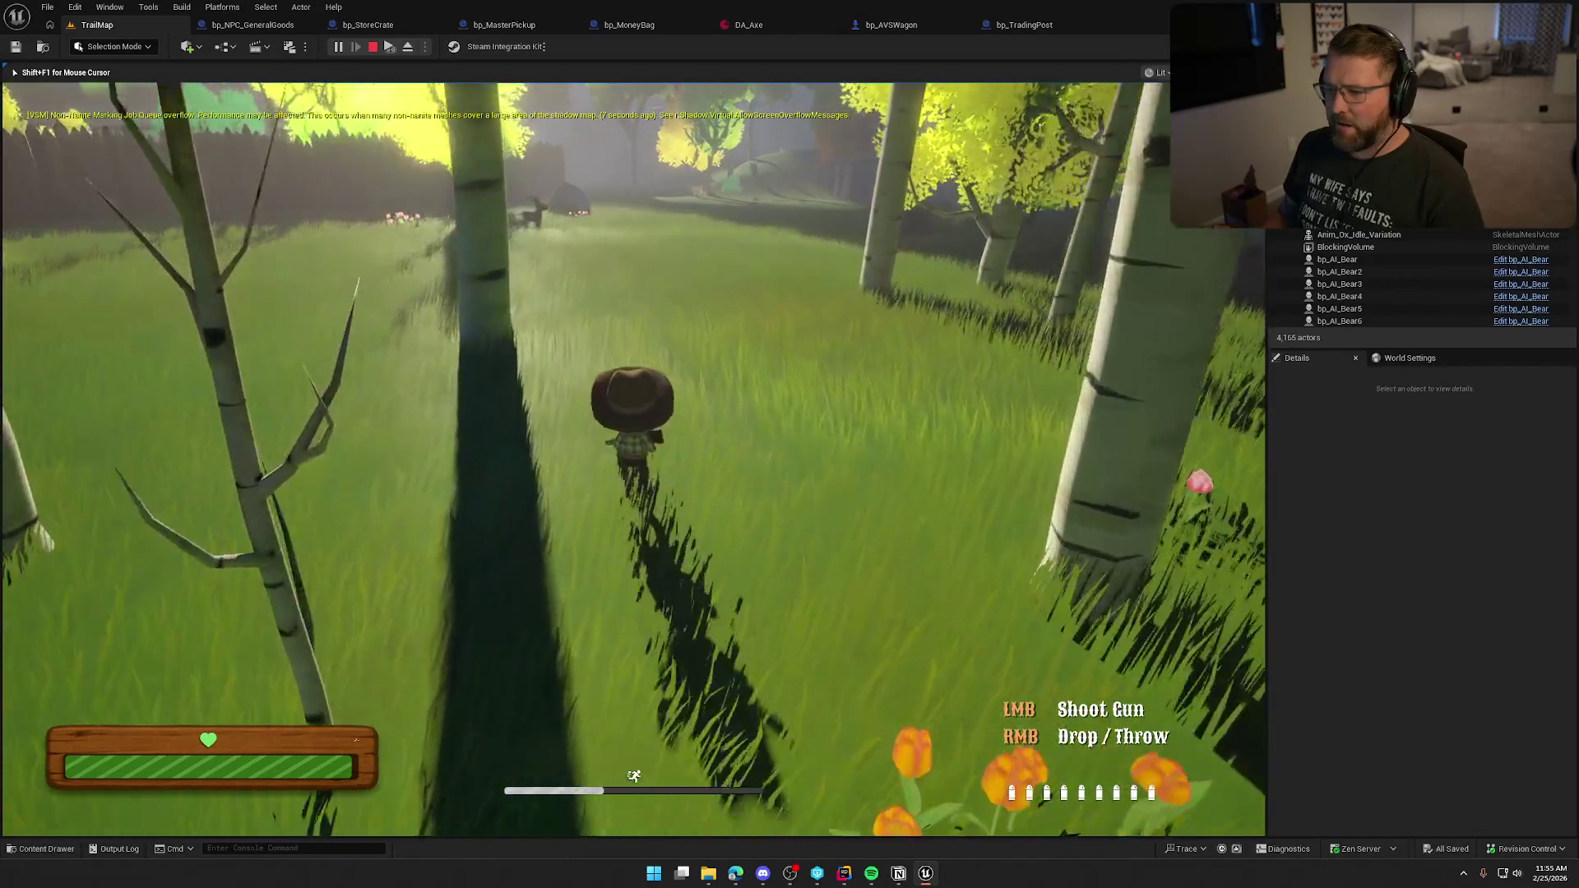
{"action": "key", "text": "w"}
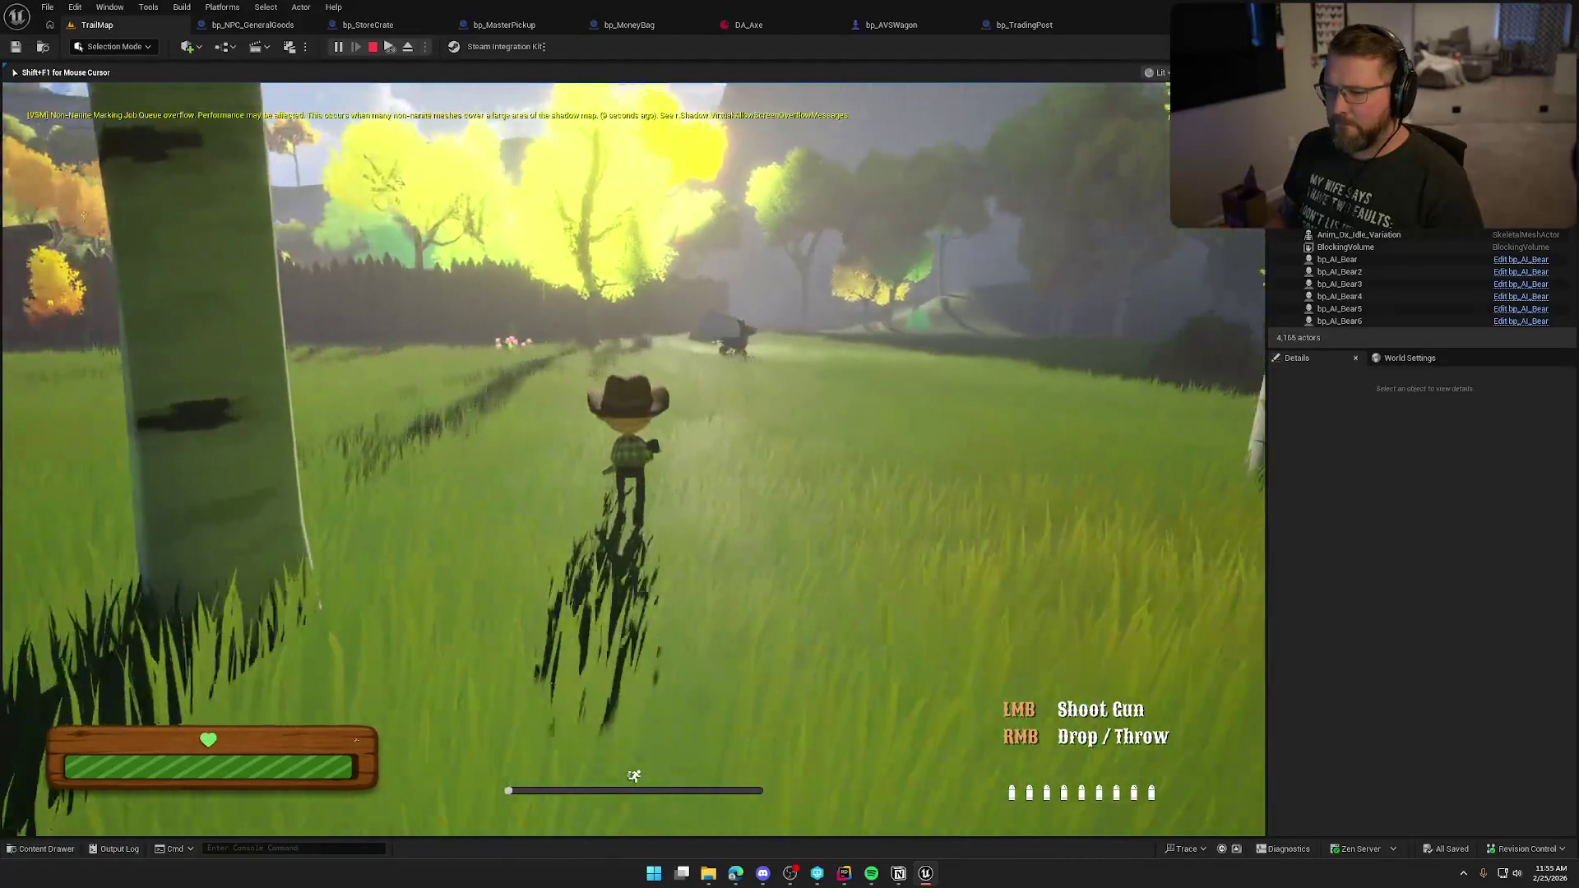
{"action": "key", "text": "w"}
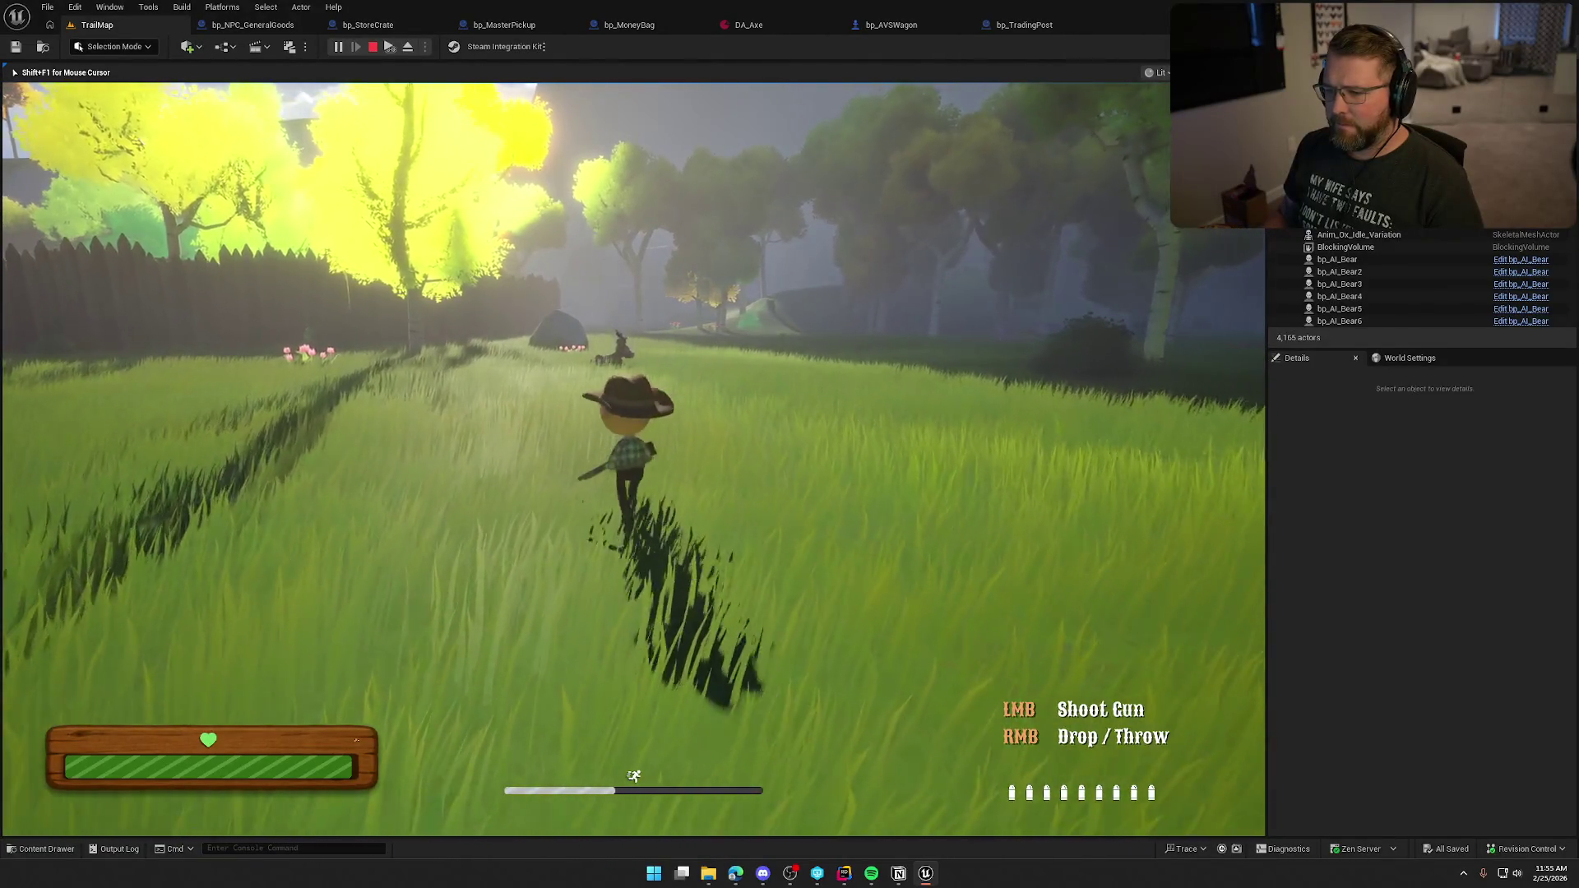
{"action": "key", "text": "w"}
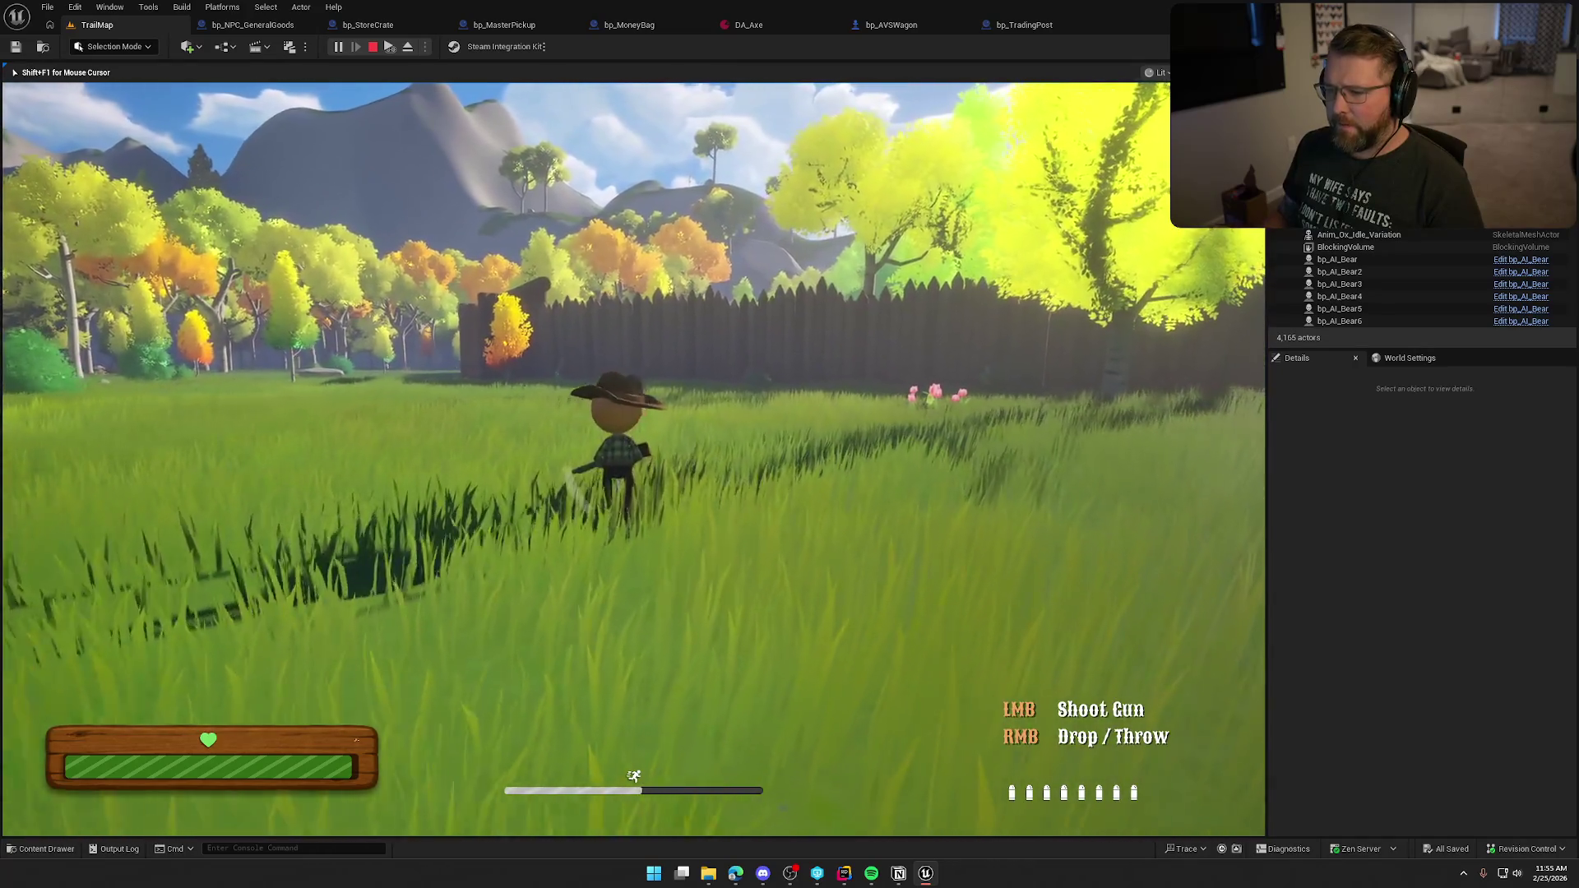
{"action": "key", "text": "w"}
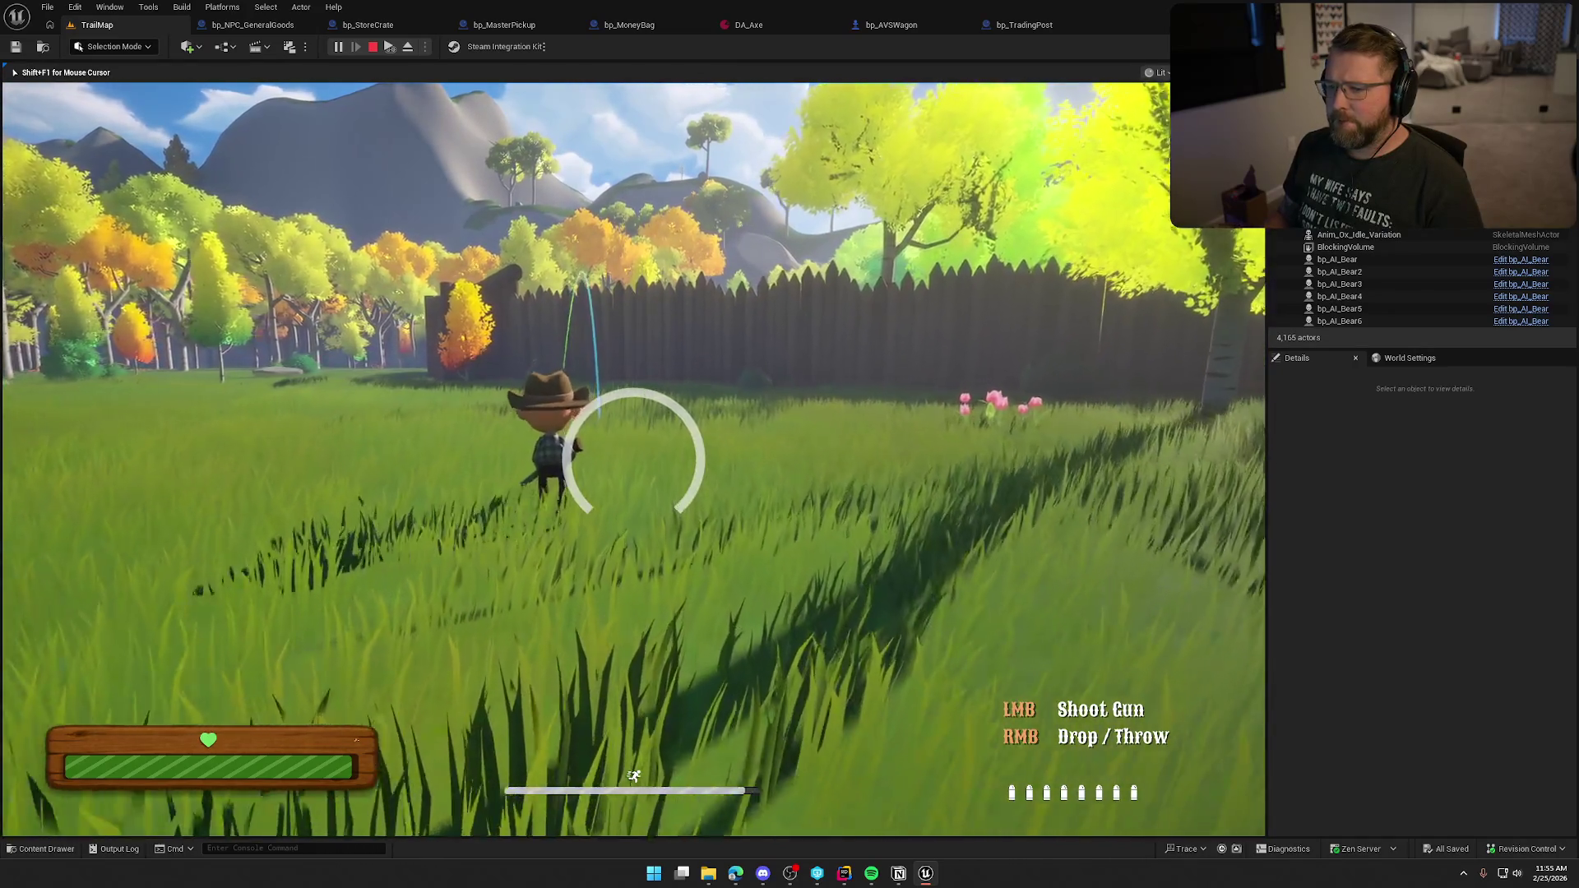
{"action": "key", "text": "w"}
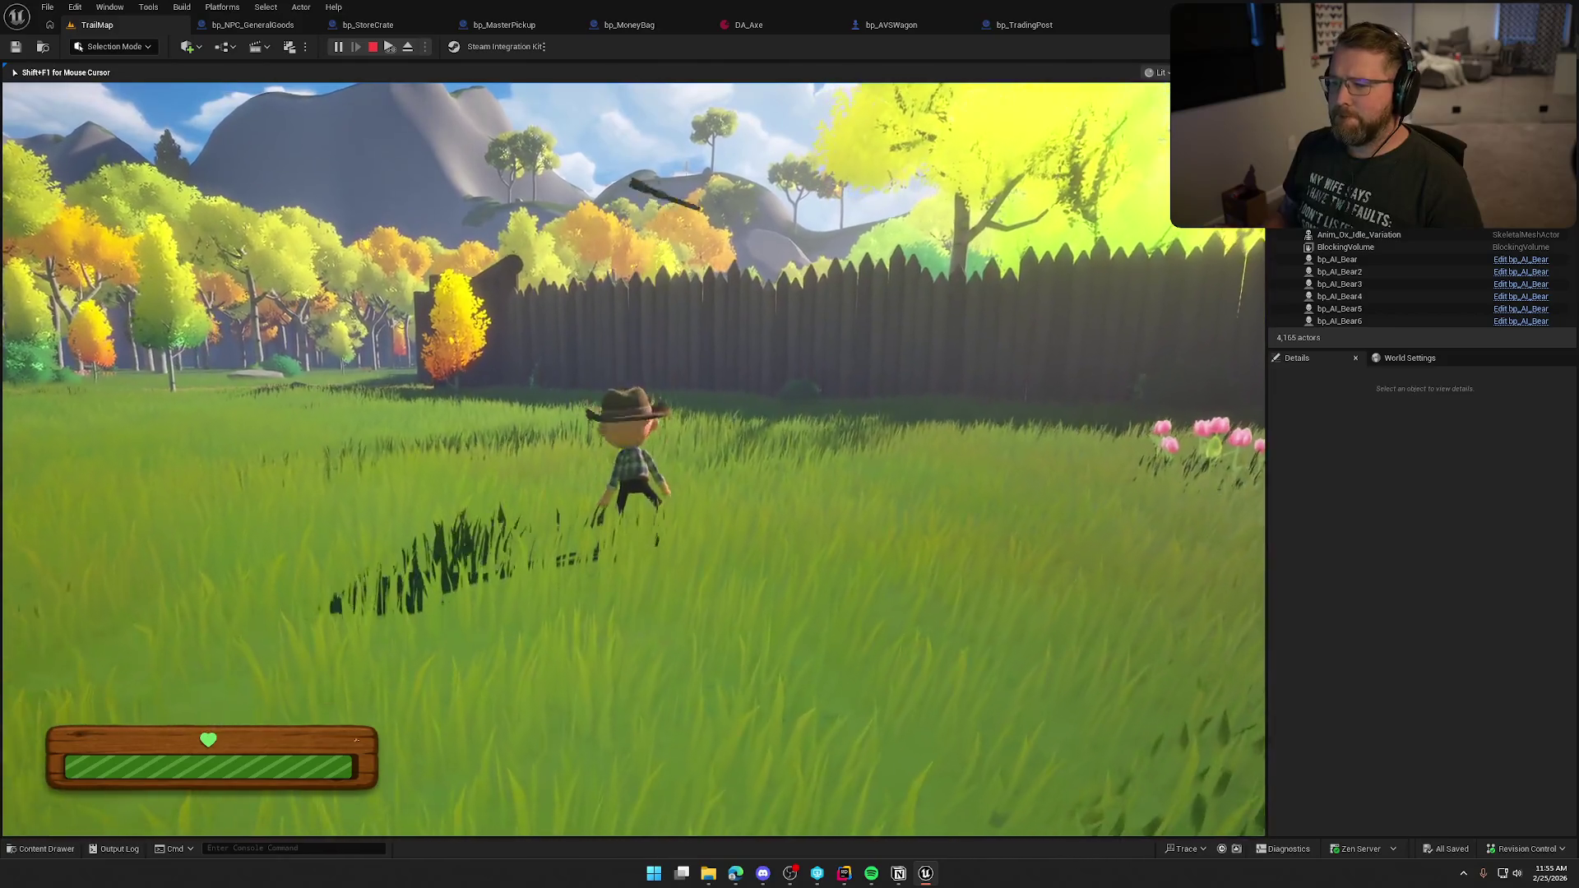
{"action": "key", "text": "w"}
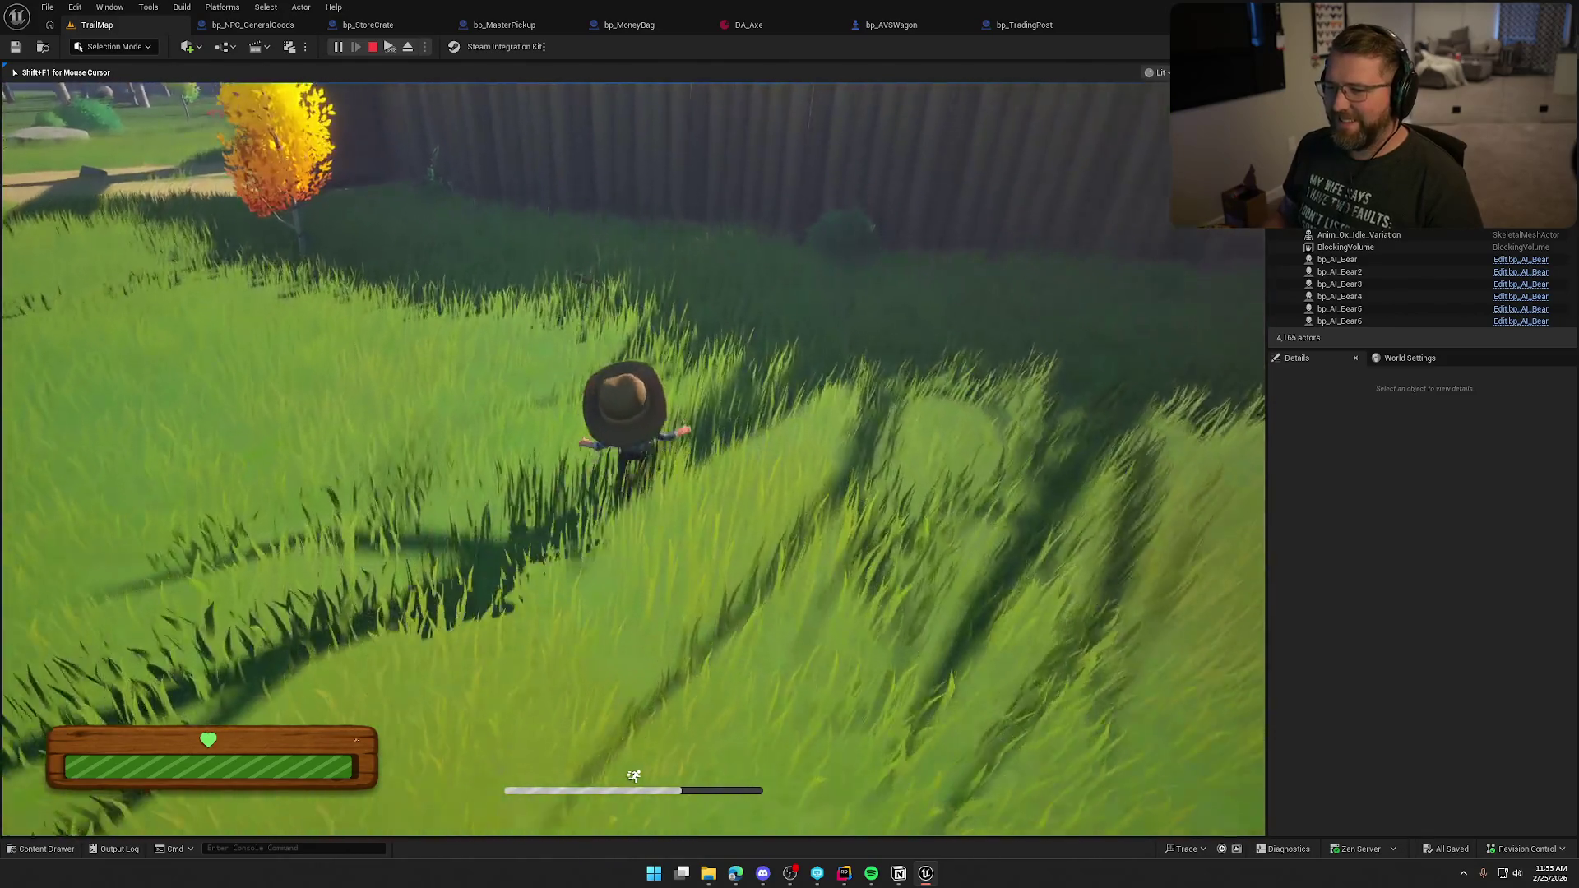
Step: Follow the fence and dirt path past the crate NPC, board the ox wagon and drive toward the gate
{"action": "key", "text": "w"}
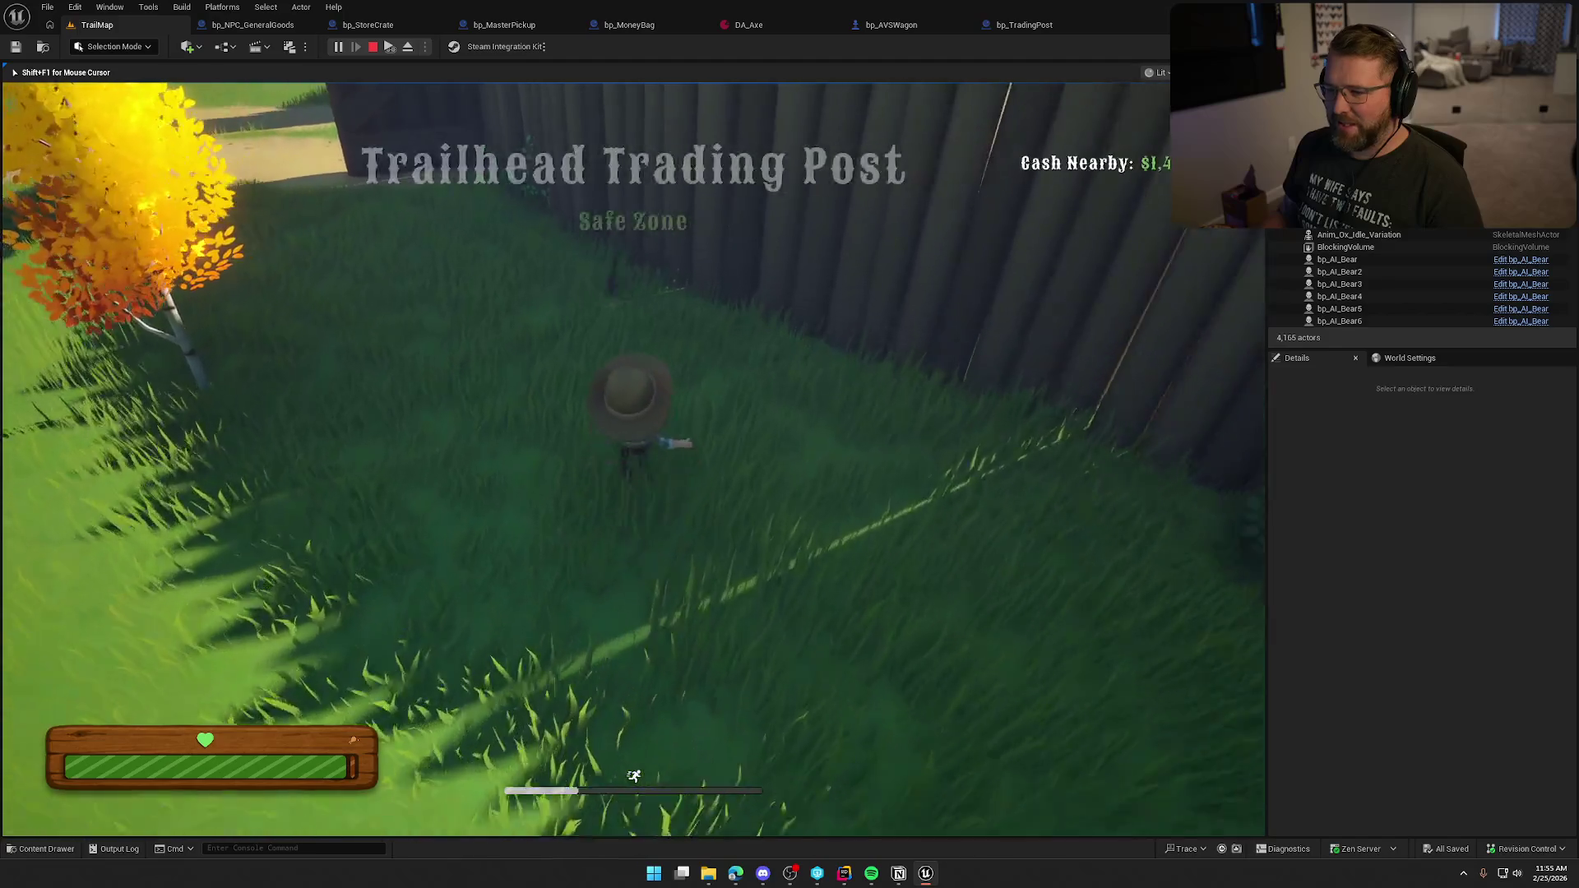
{"action": "key", "text": "w"}
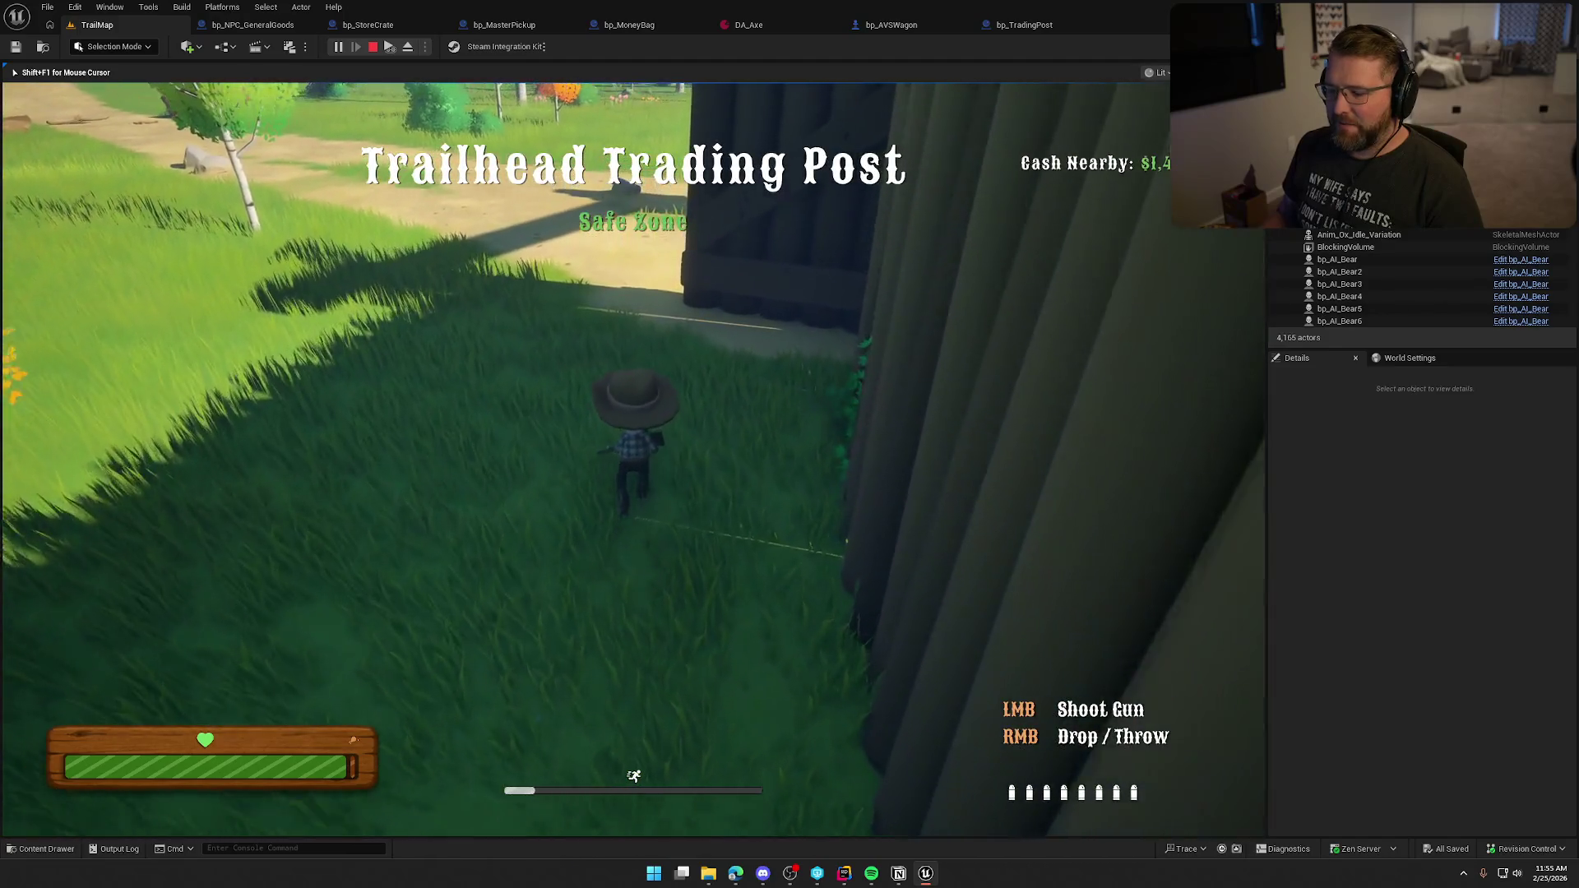
{"action": "key", "text": "w"}
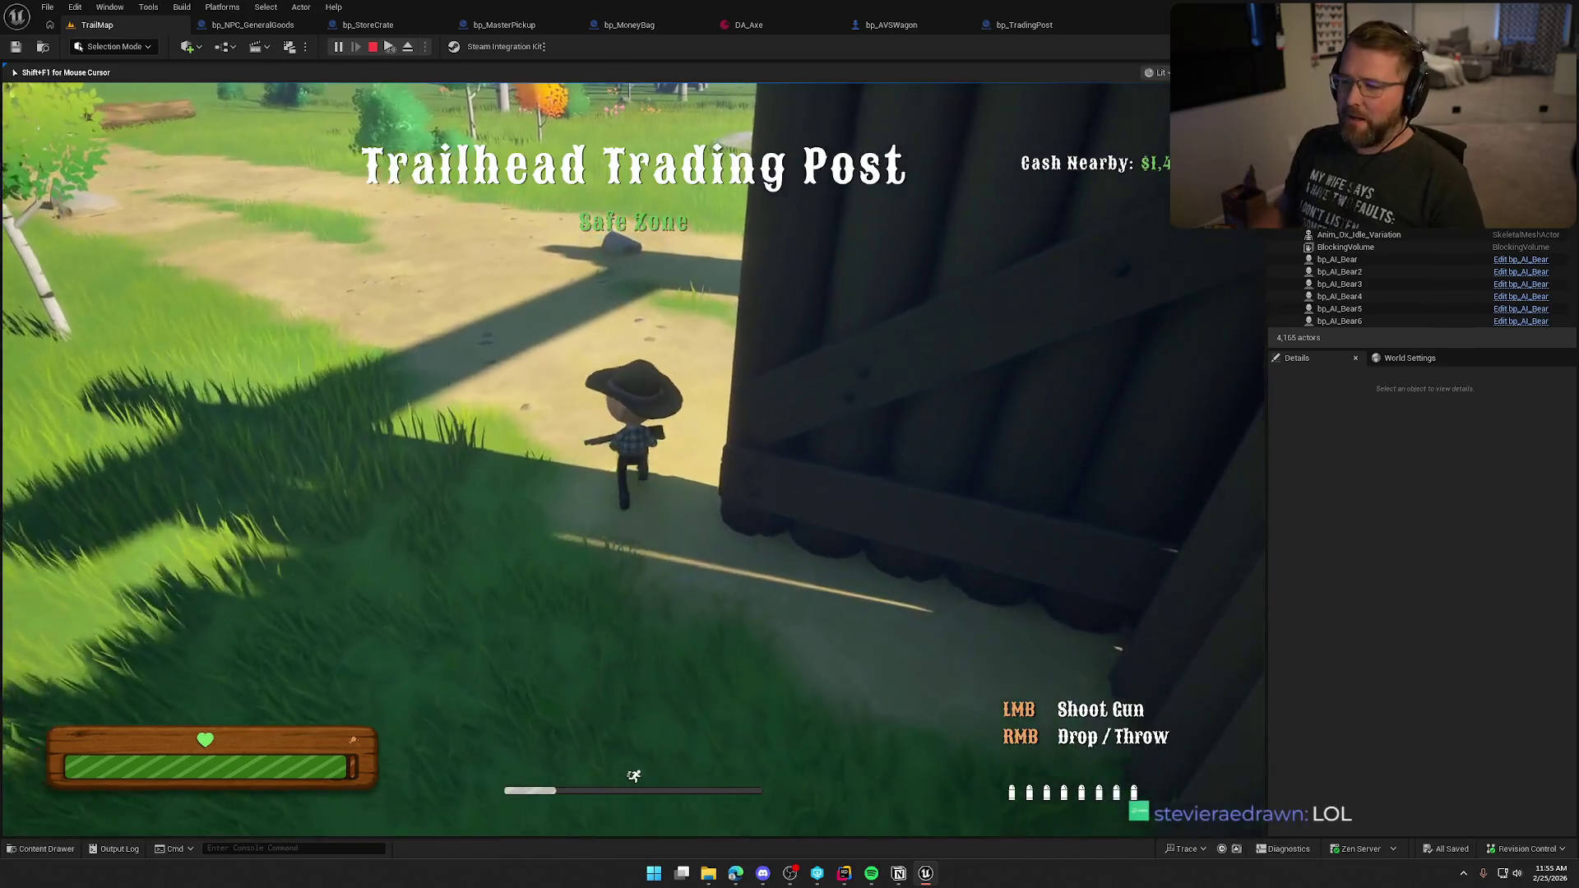
{"action": "key", "text": "w"}
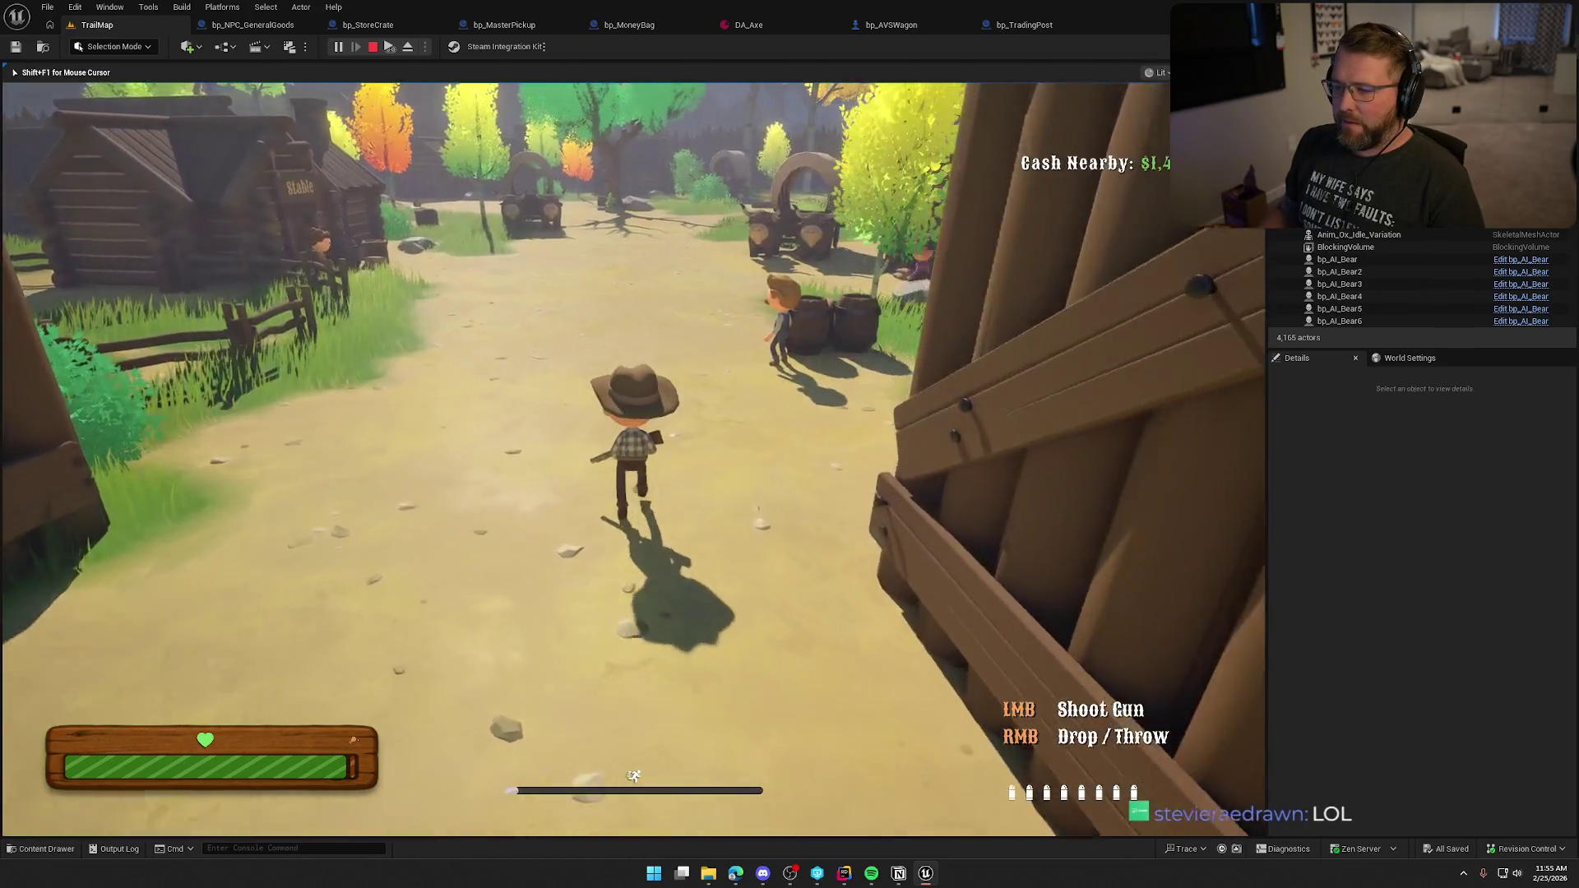
{"action": "key", "text": "w"}
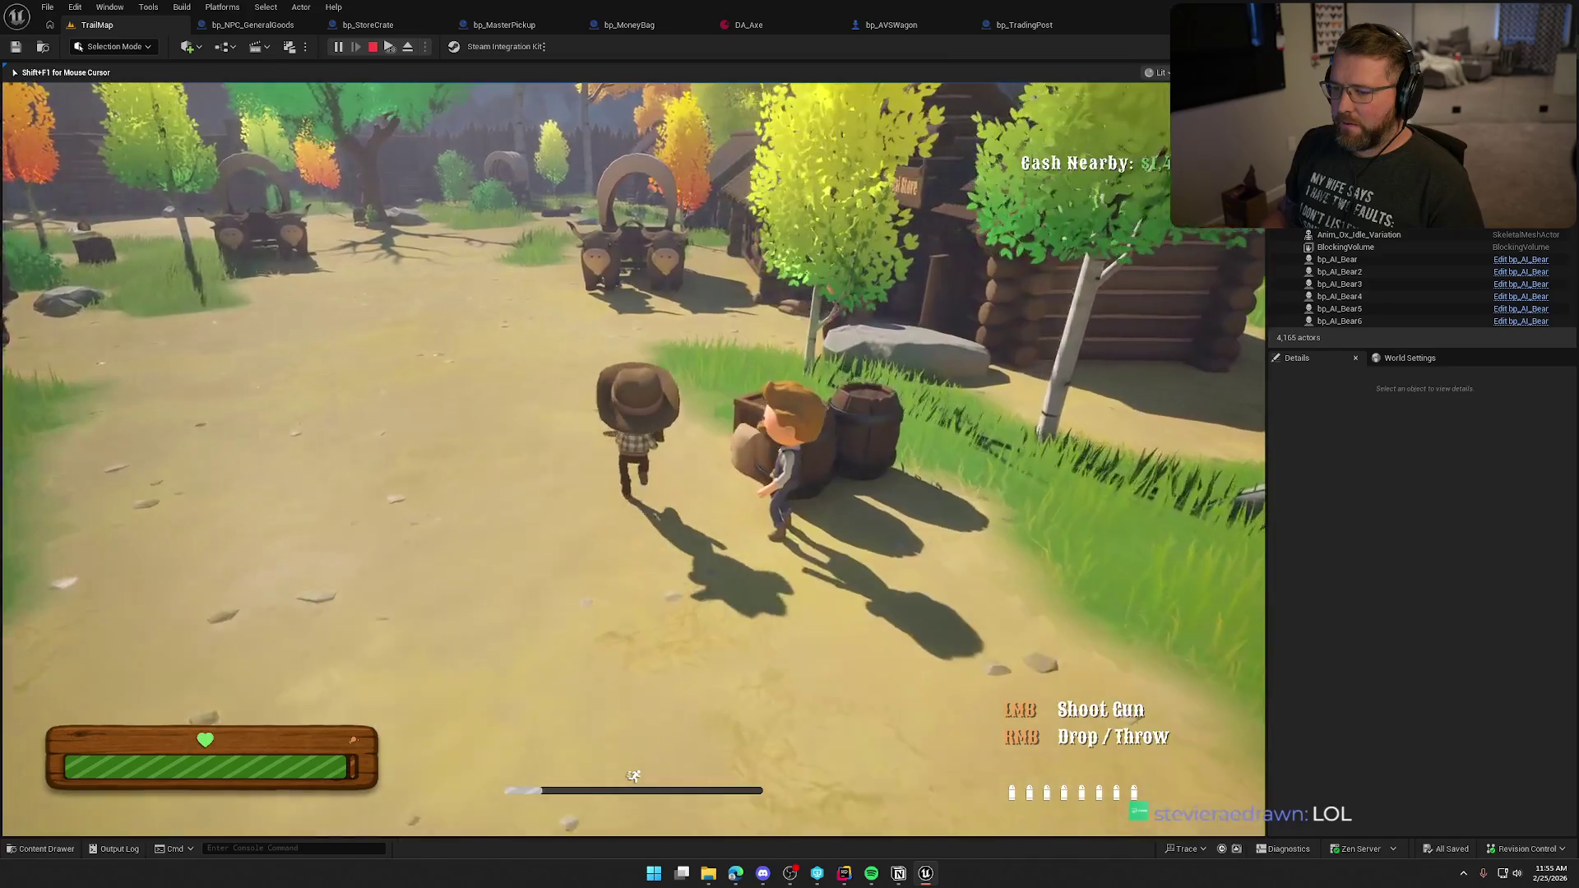
{"action": "key", "text": "w"}
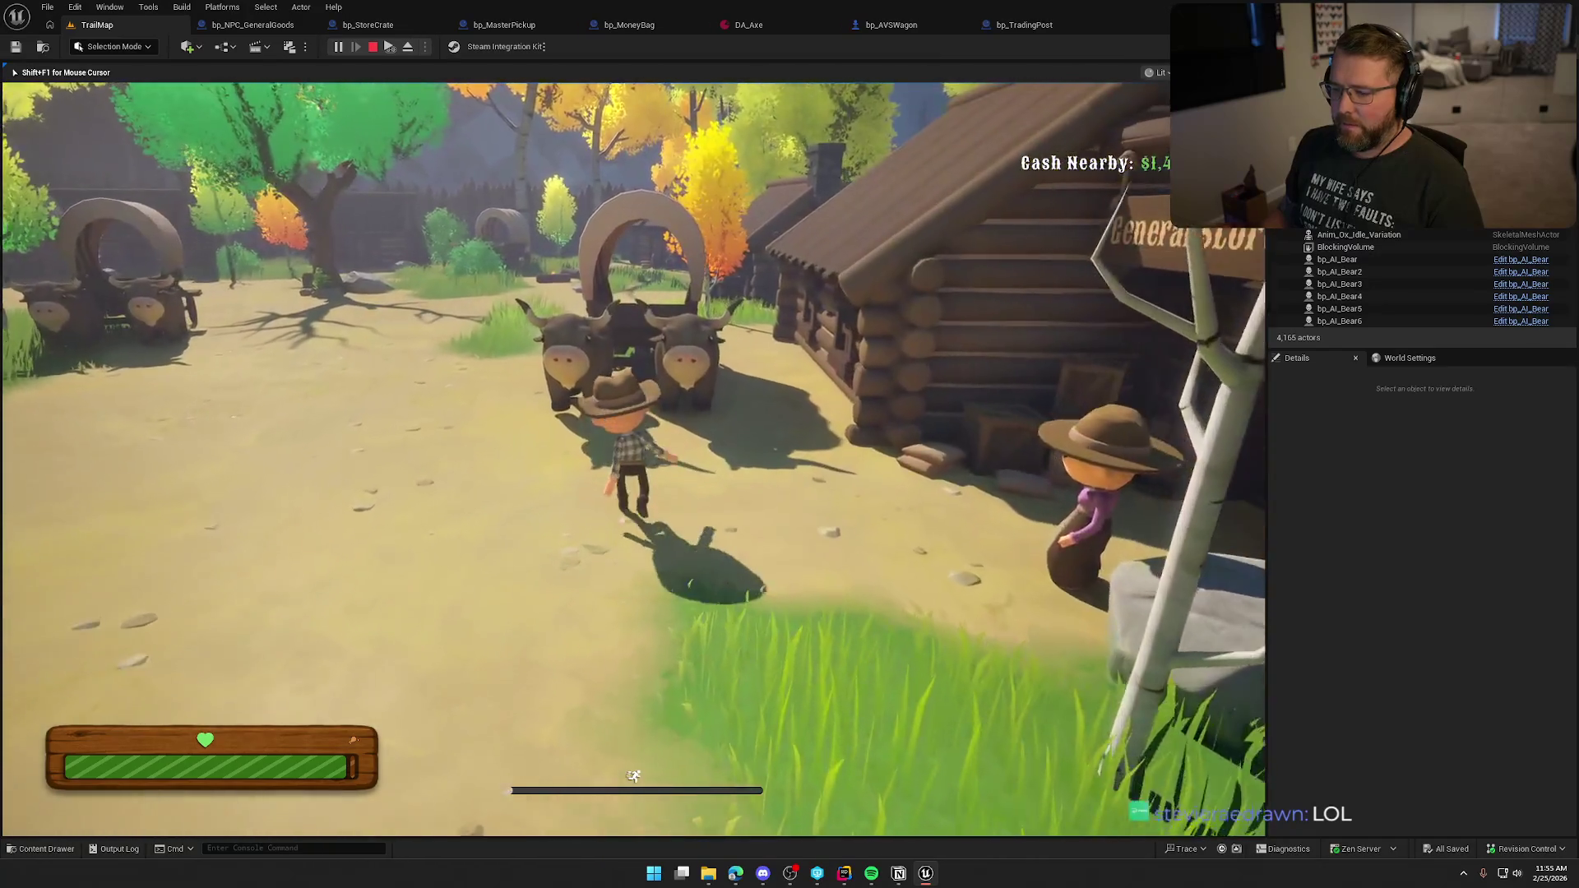
{"action": "key", "text": "w"}
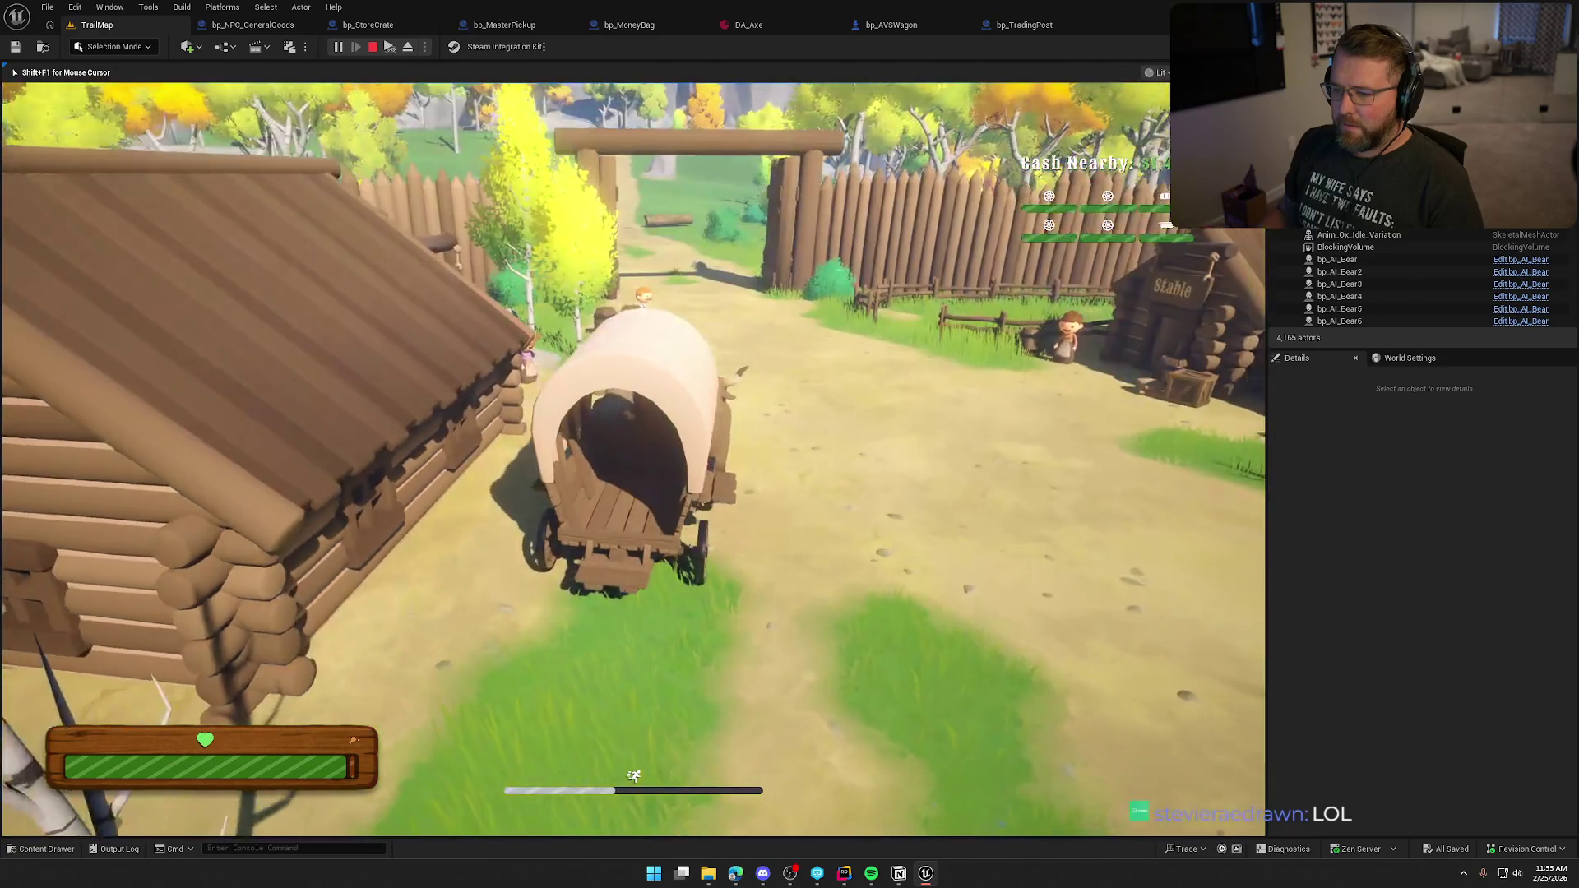
{"action": "key", "text": "w"}
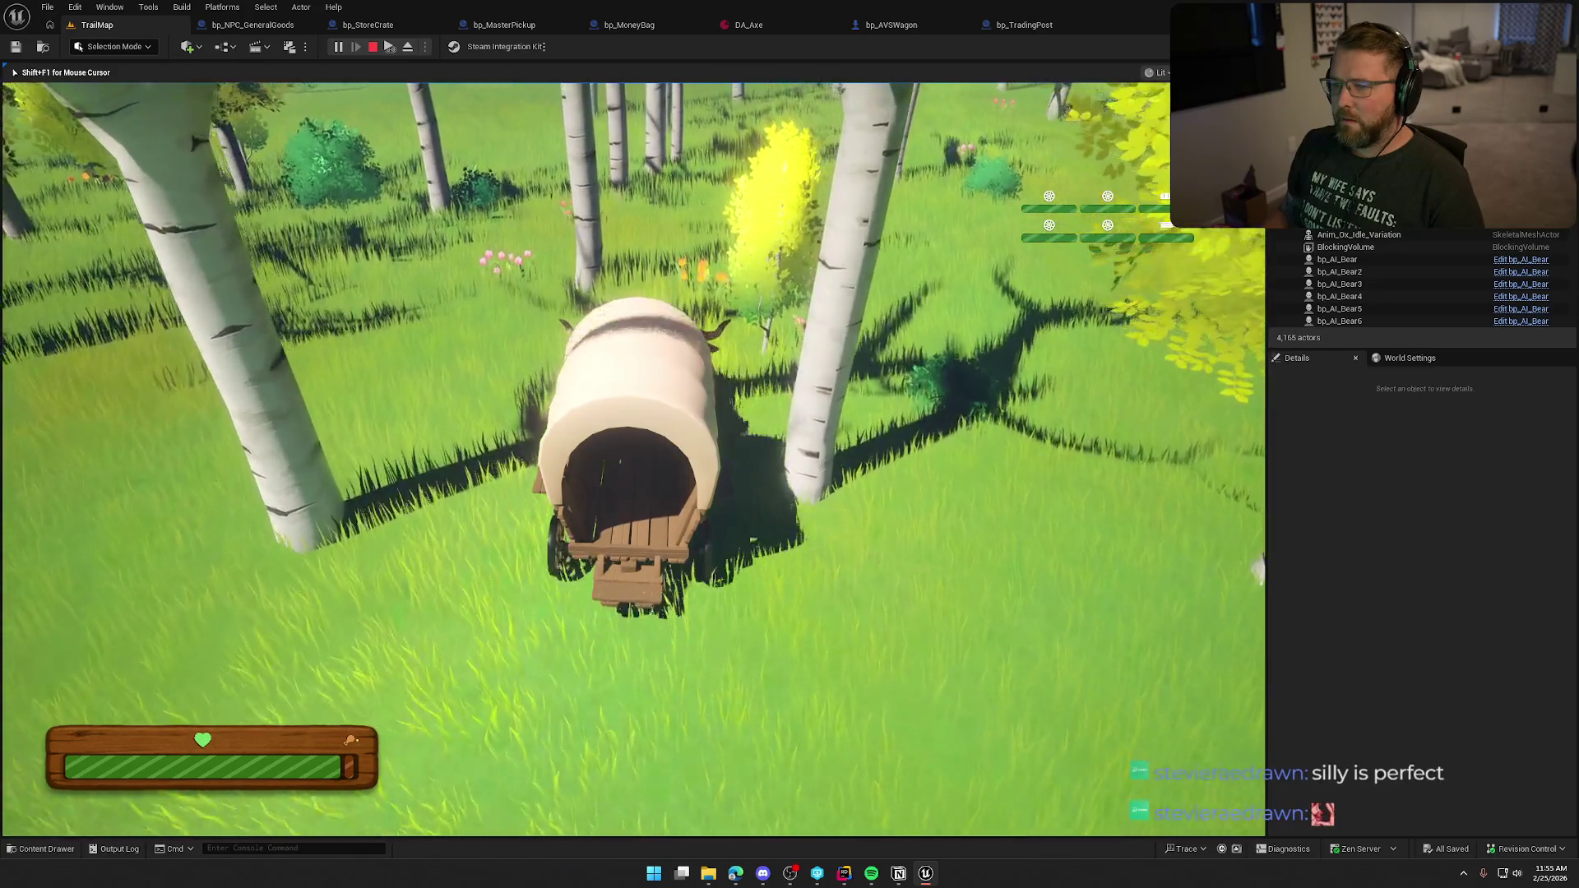
Step: Steer the wagon left, step off it and walk away past the wagon on foot
{"action": "key", "text": "a"}
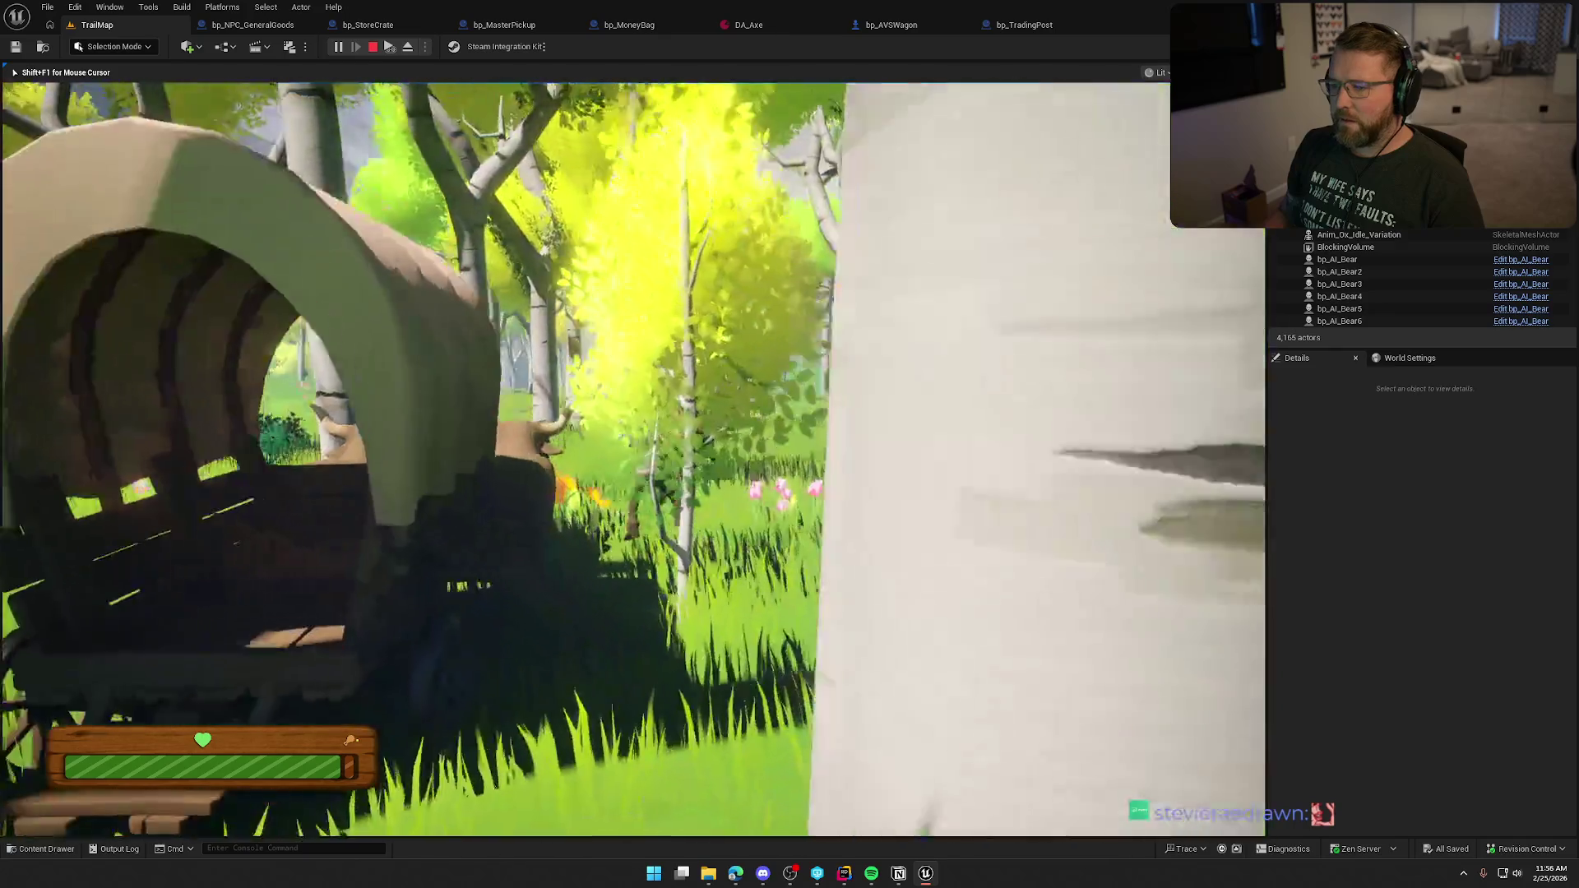
{"action": "key", "text": "e"}
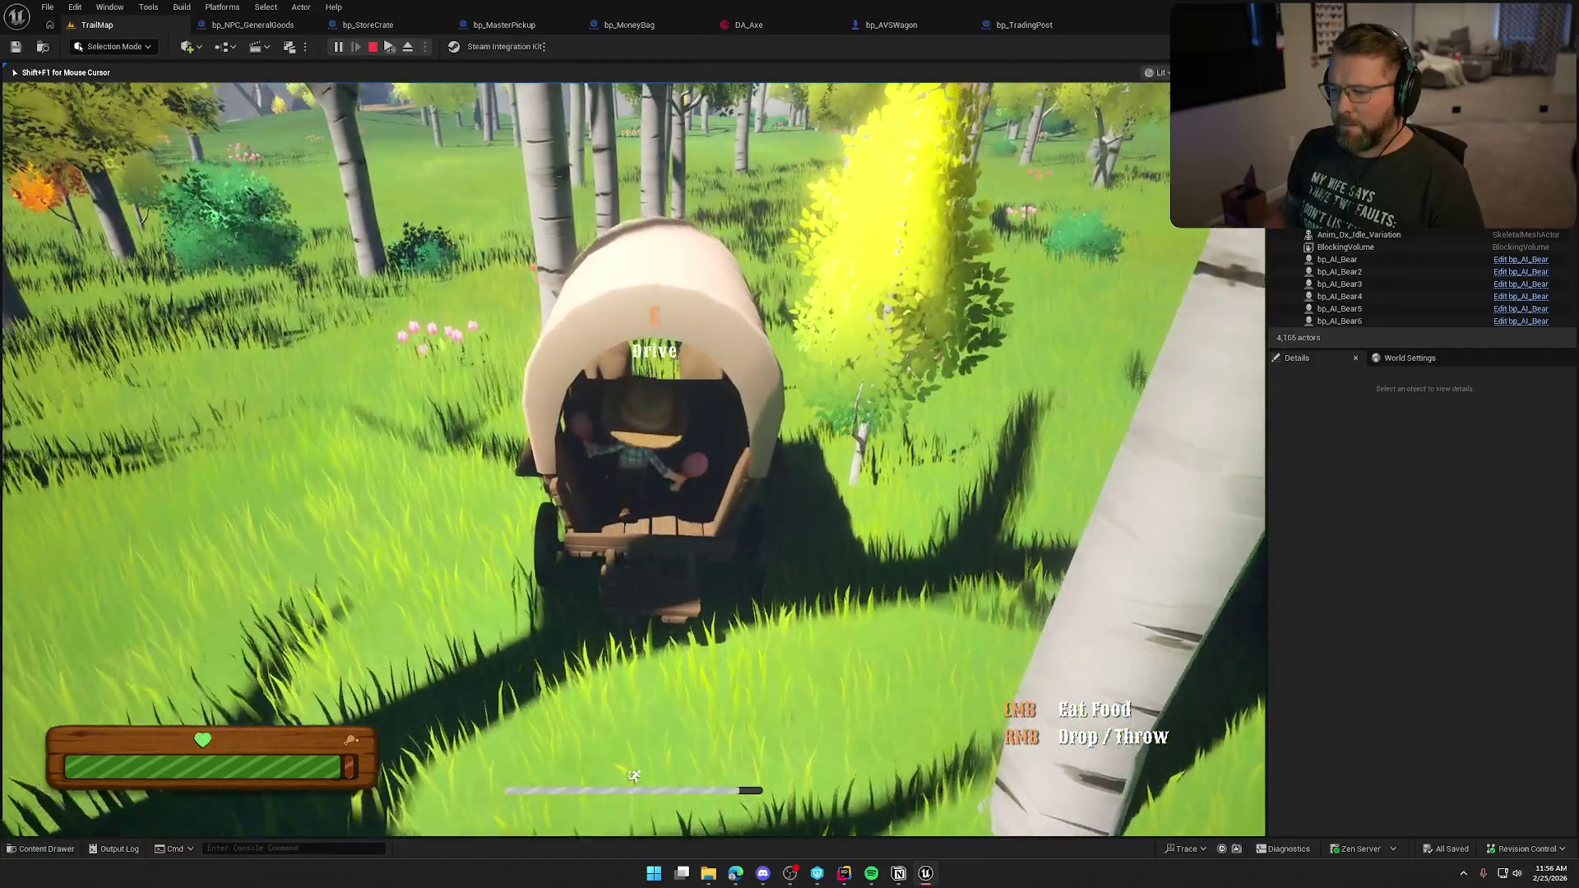
{"action": "key", "text": "d"}
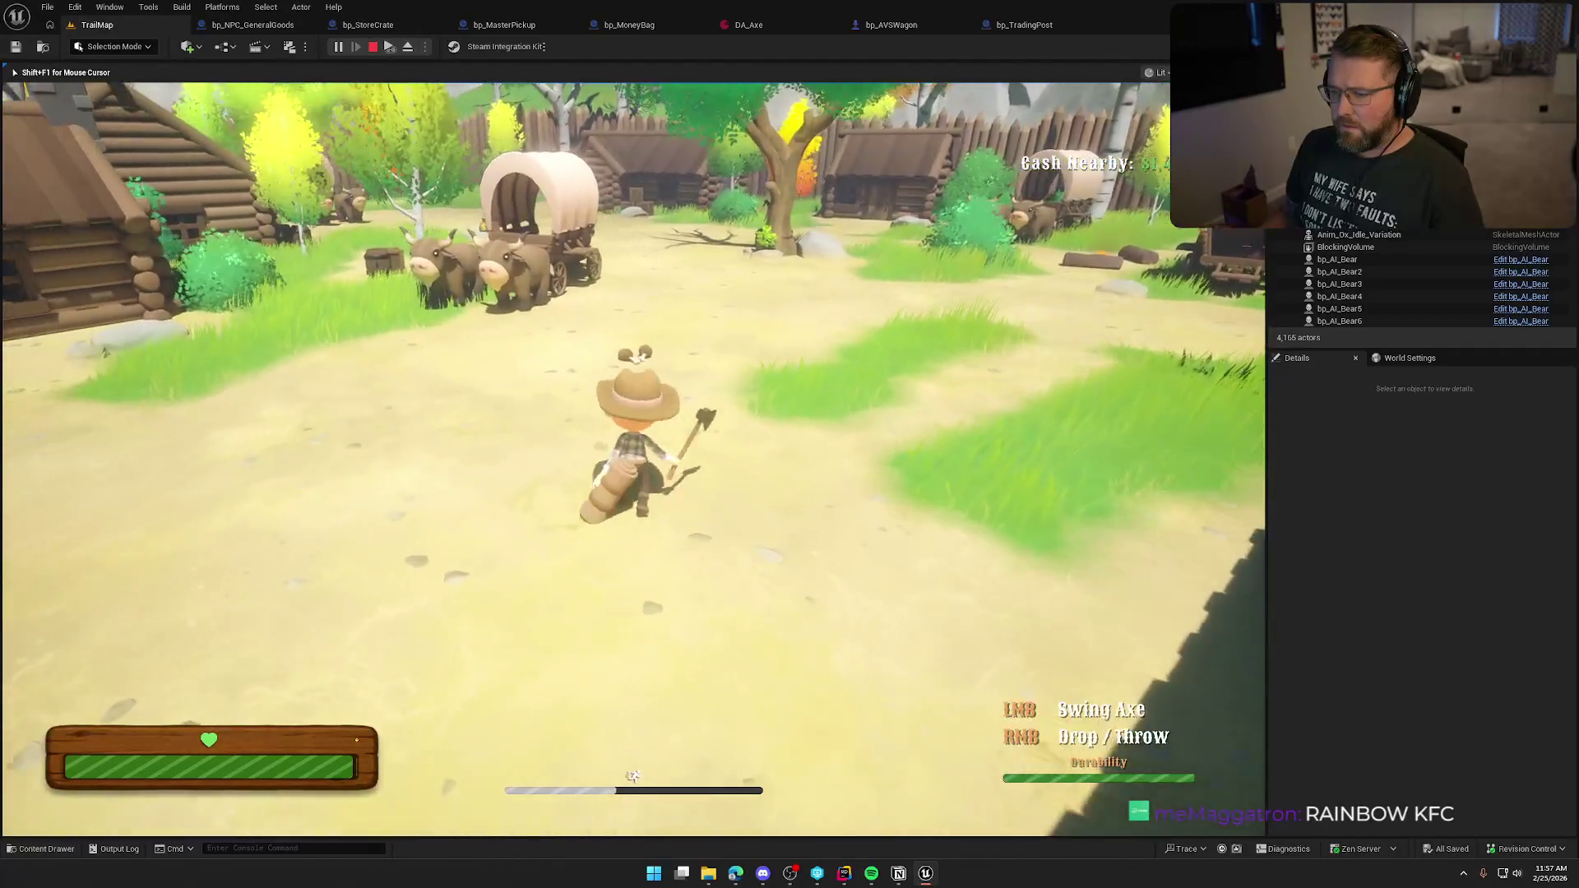
Step: Walk up to the ox wagon and drive it along the trail into Stumblewood Forest
{"action": "key", "text": "w"}
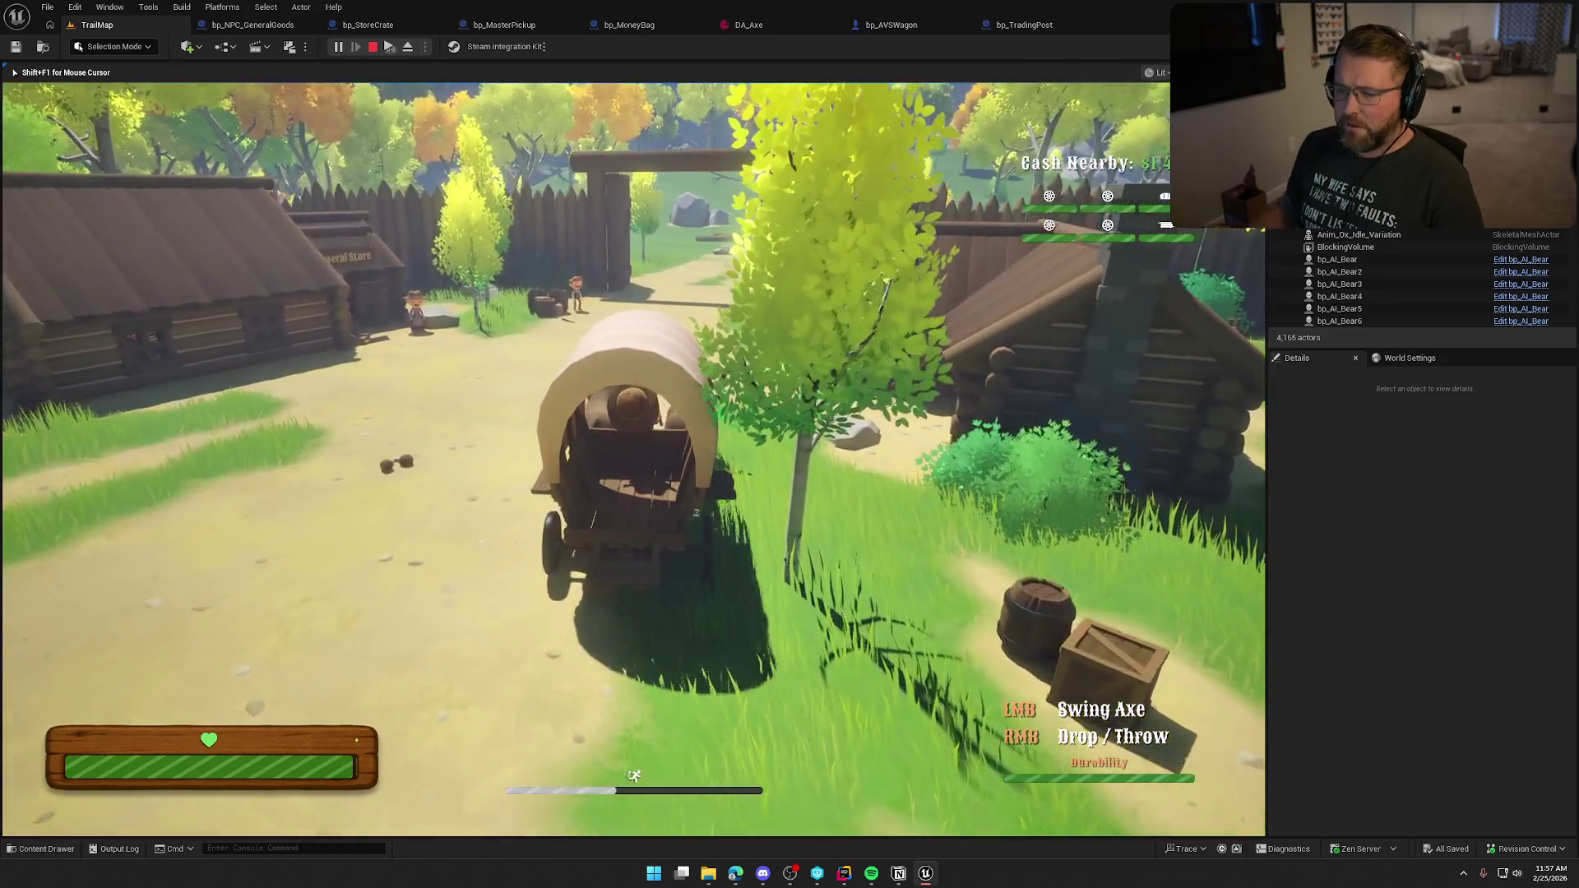
{"action": "key", "text": "w"}
{"action": "key", "text": "w"}
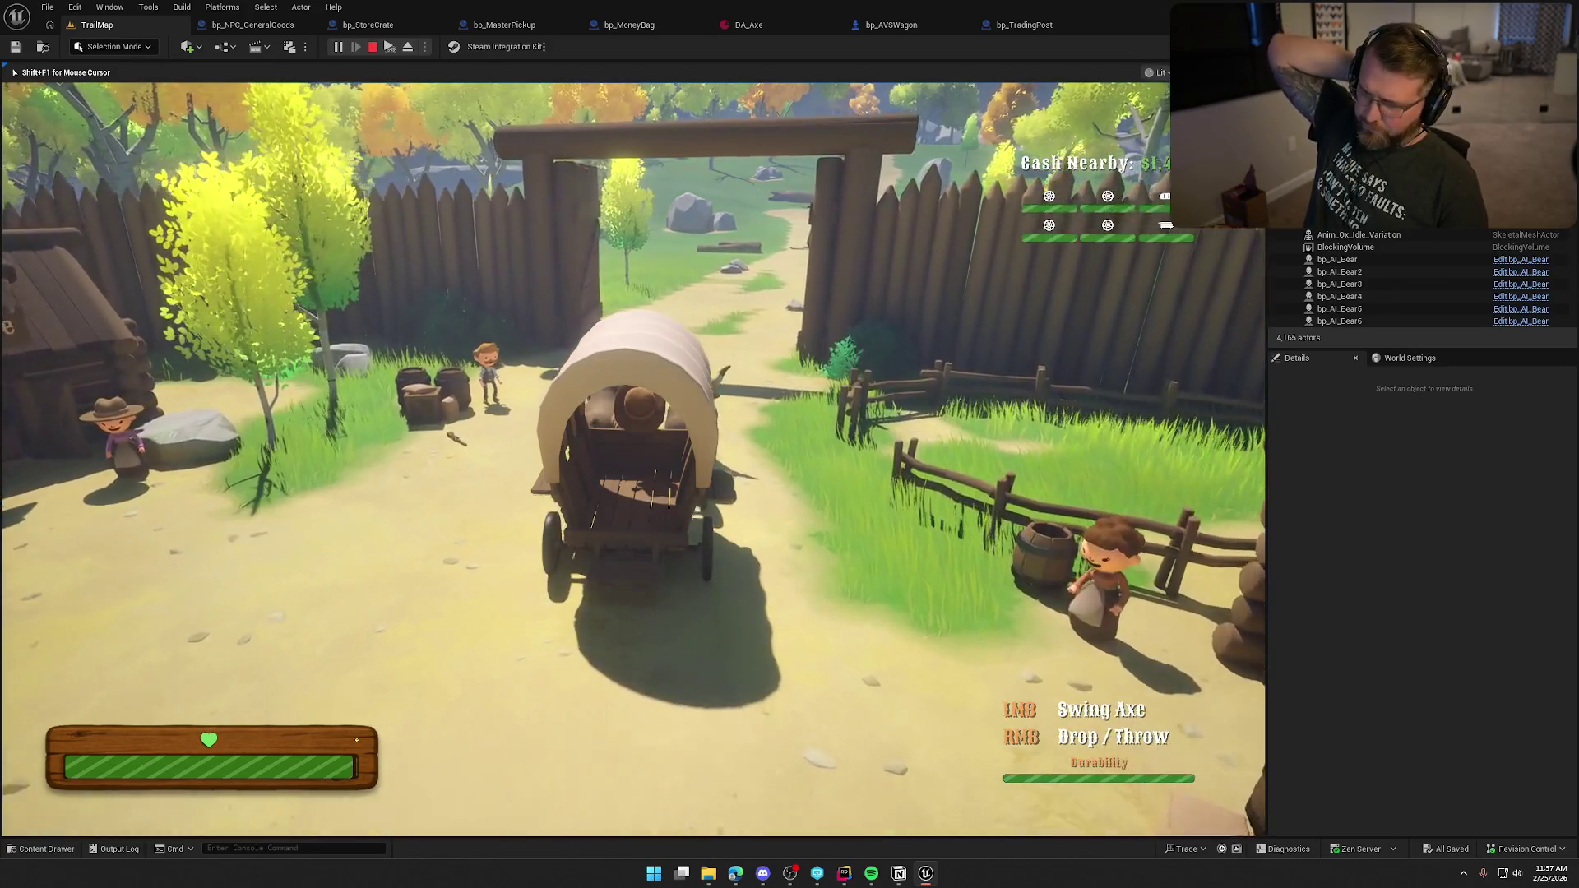
Step: Drive the wagon through the gate and out into Stumblewood Forest
{"action": "key", "text": "w"}
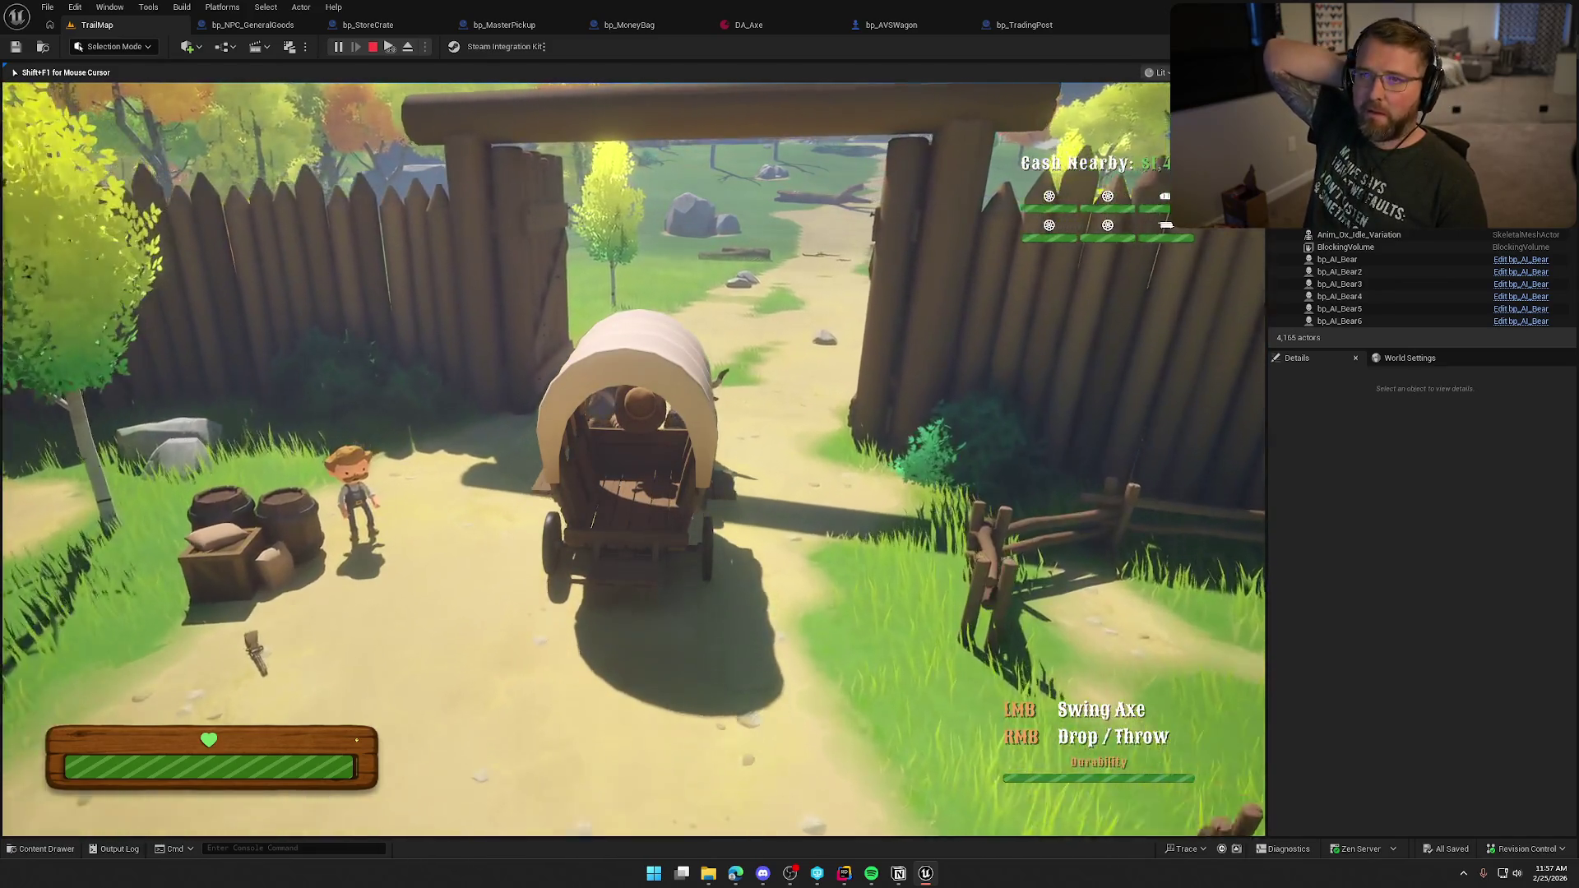
{"action": "key", "text": "w"}
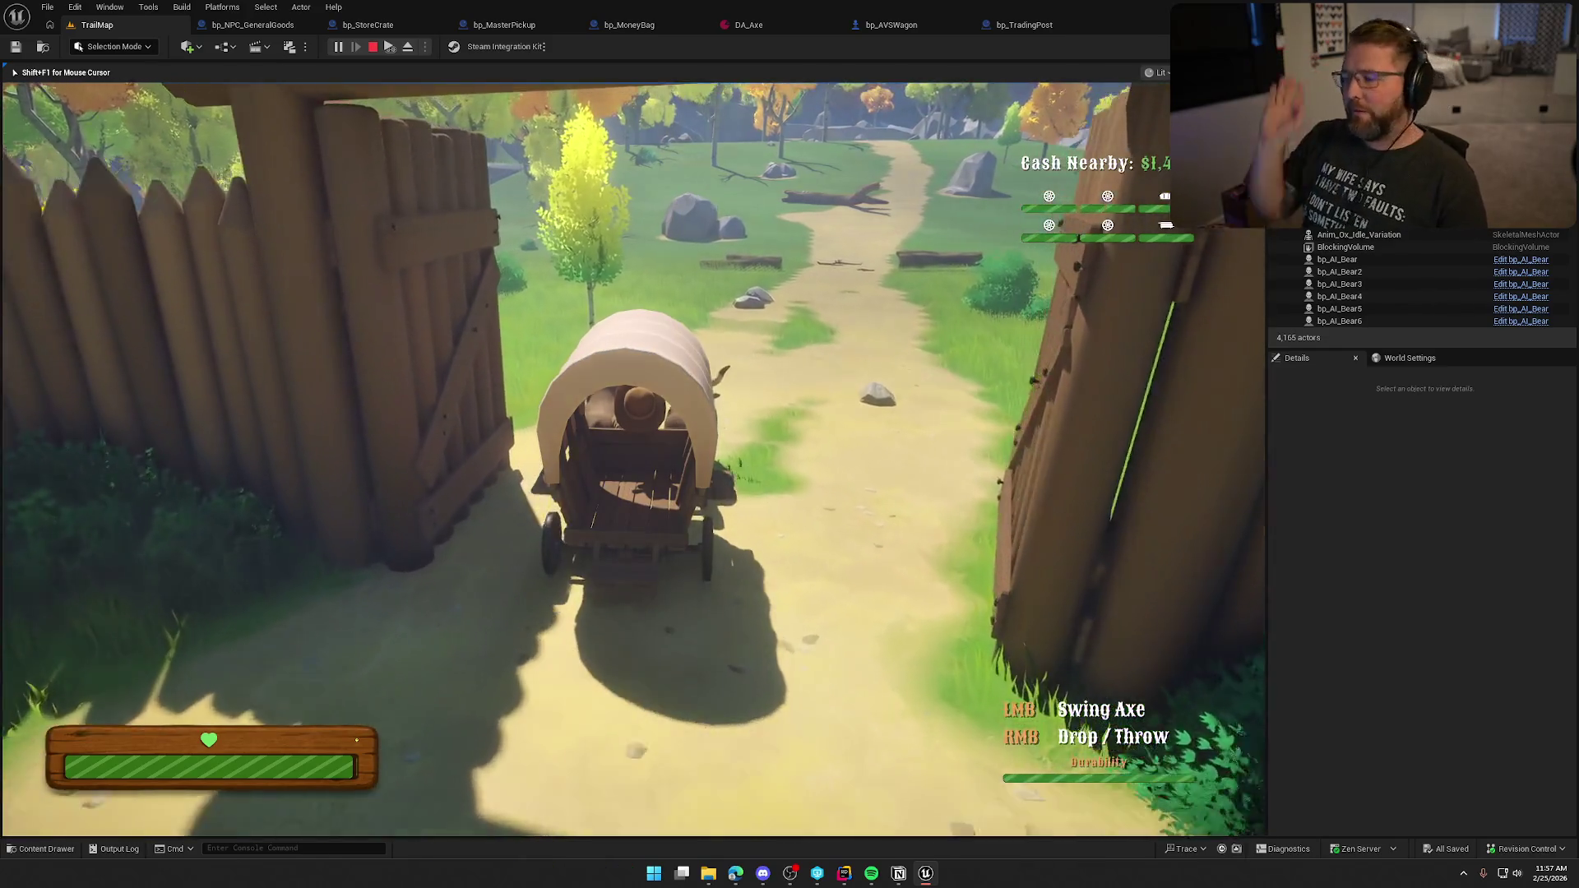
{"action": "key", "text": "w"}
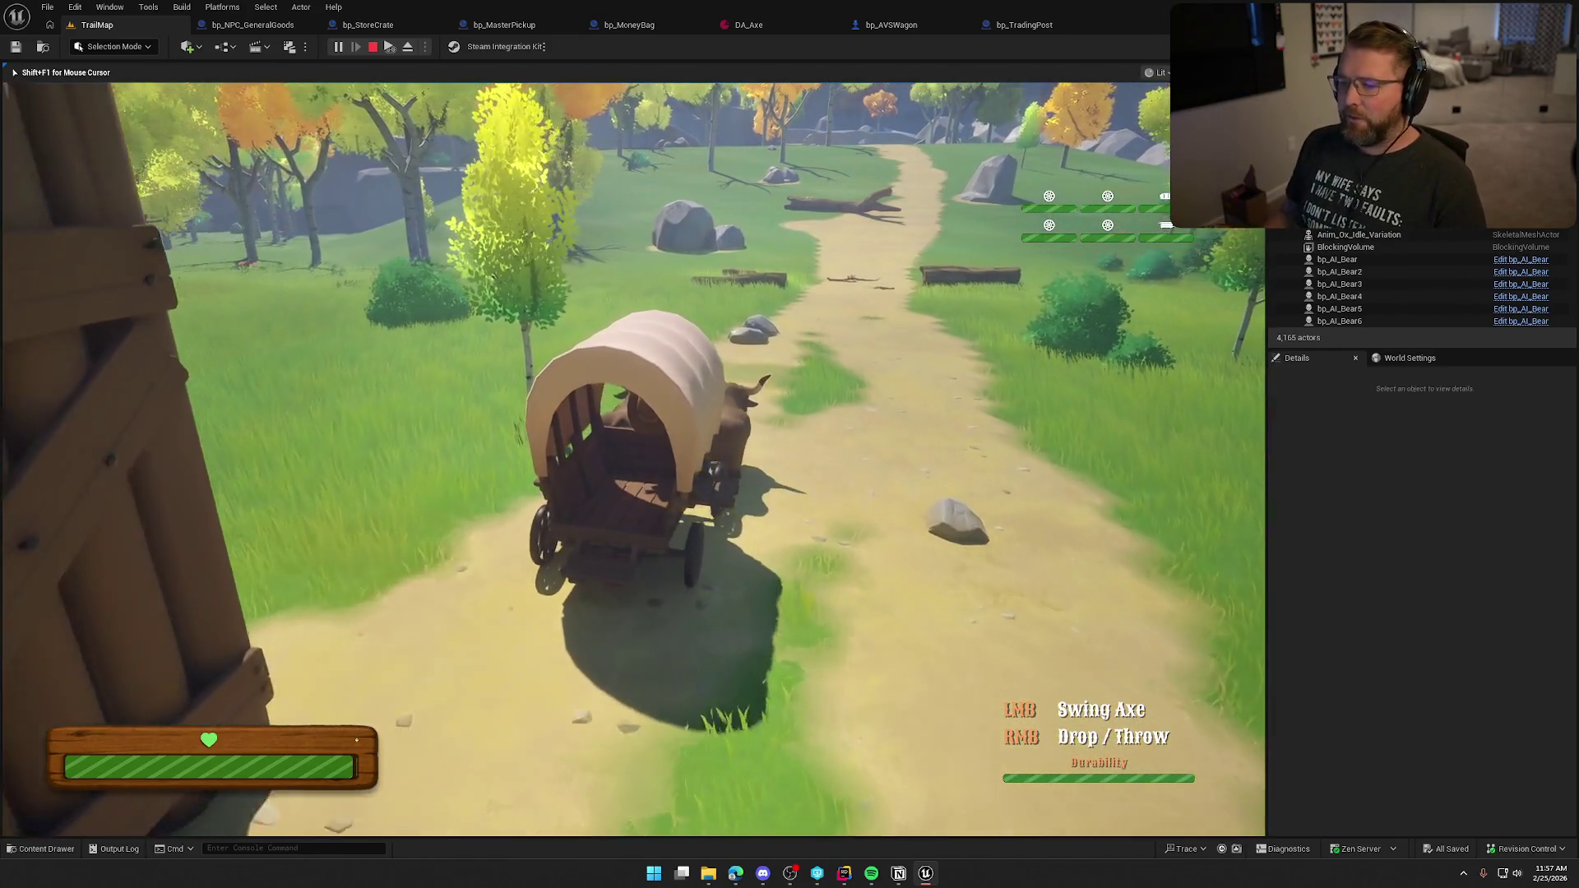
{"action": "key", "text": "w"}
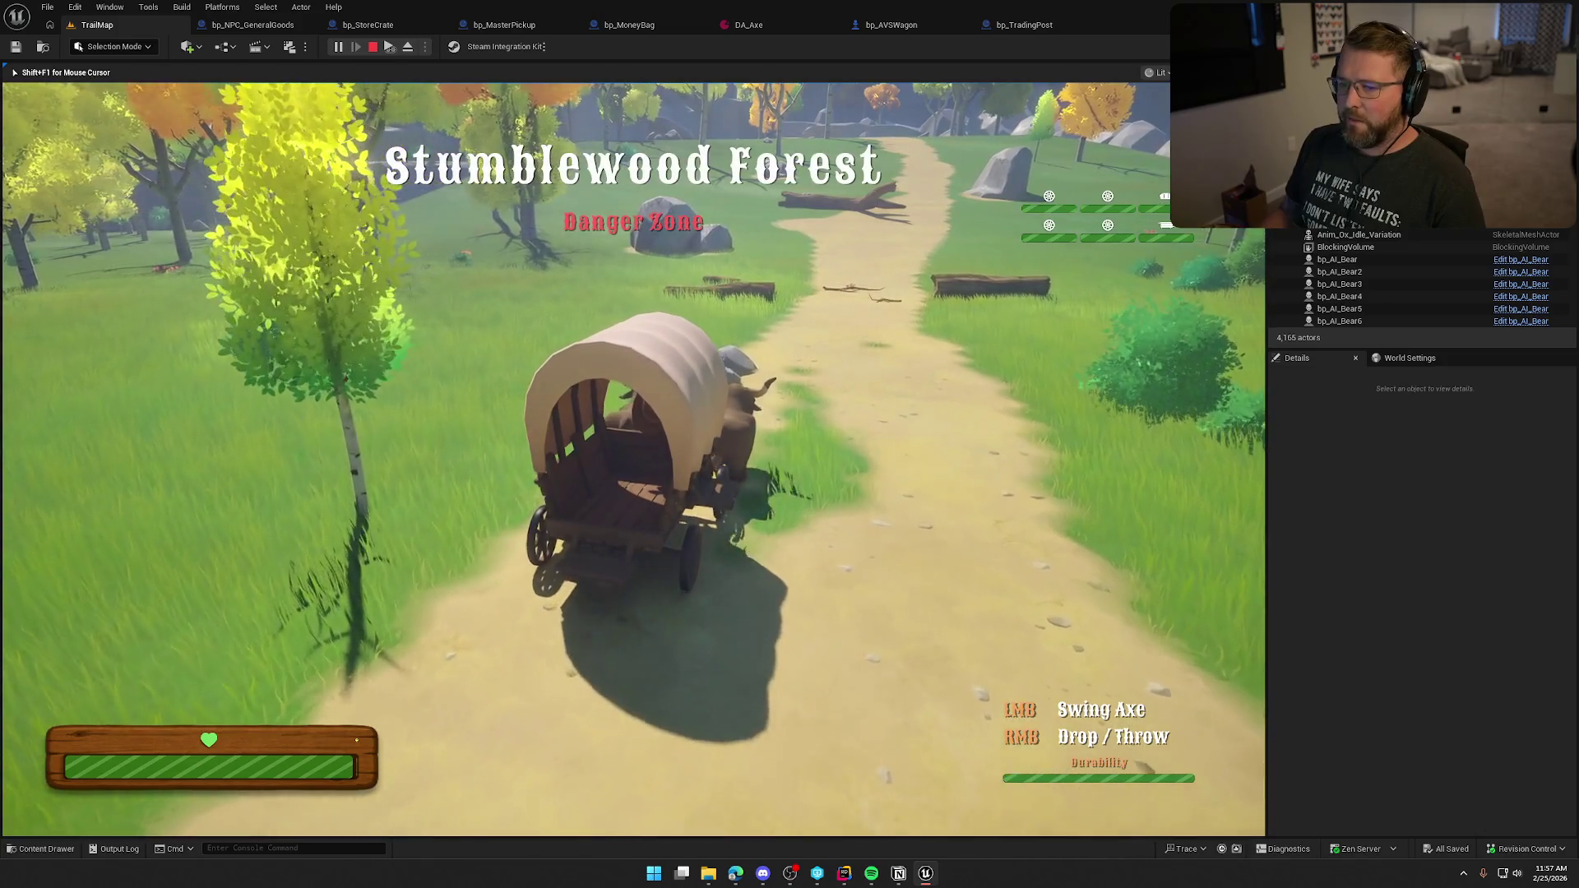
Step: Switch to the campsite item and deploy the tent beside the trail
{"action": "key", "text": "w"}
{"action": "key", "text": "2"}
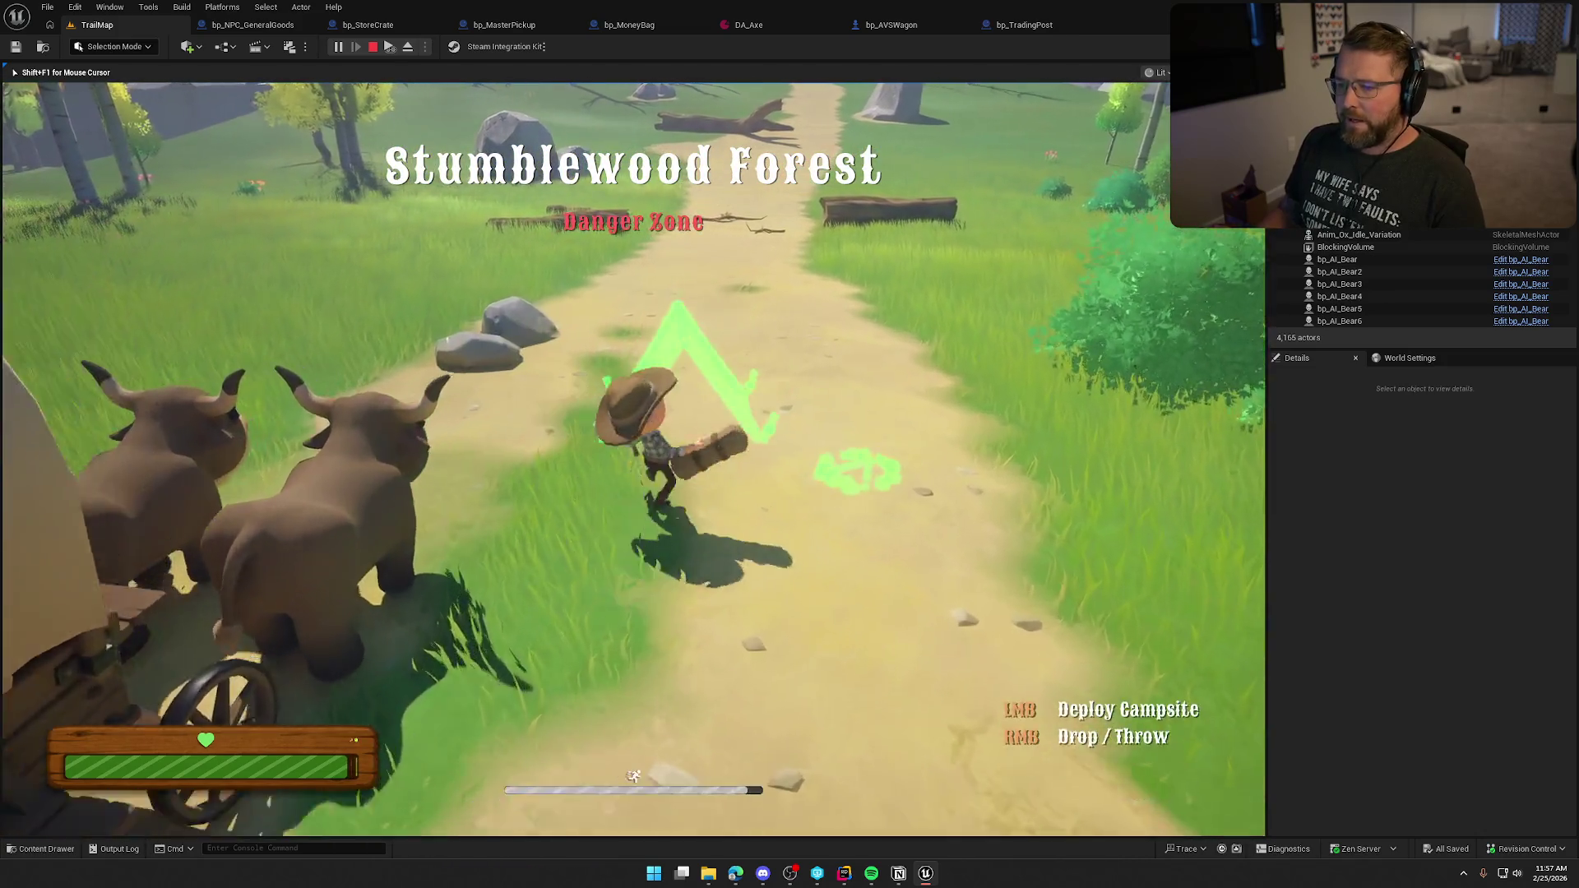
{"action": "key", "text": "w"}
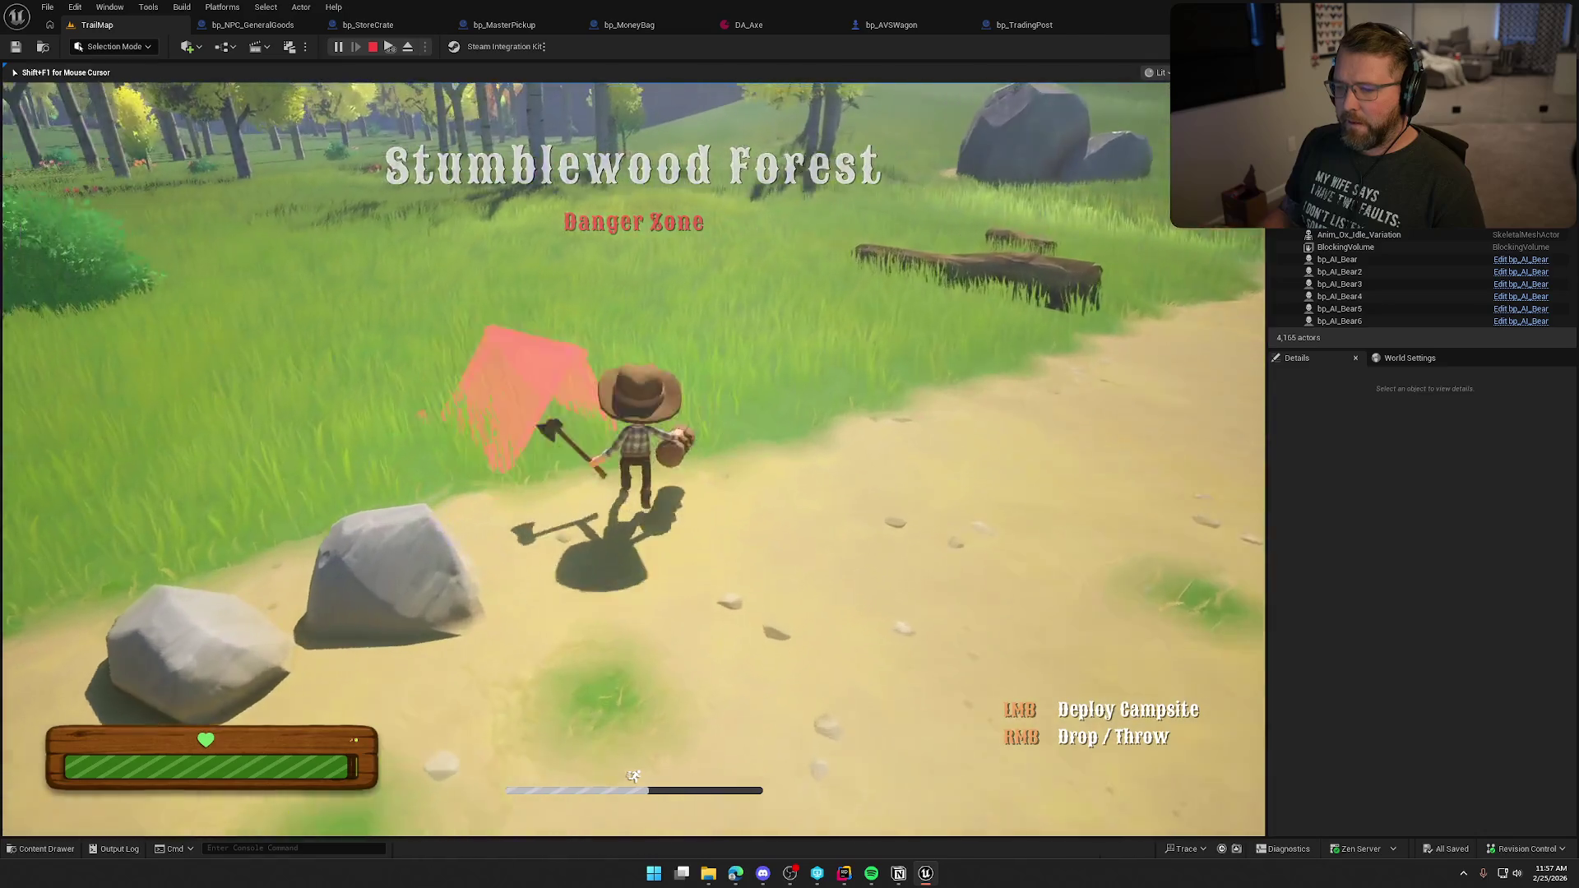
{"action": "key", "text": "w"}
{"action": "left_click", "coordinate": [633, 459]}
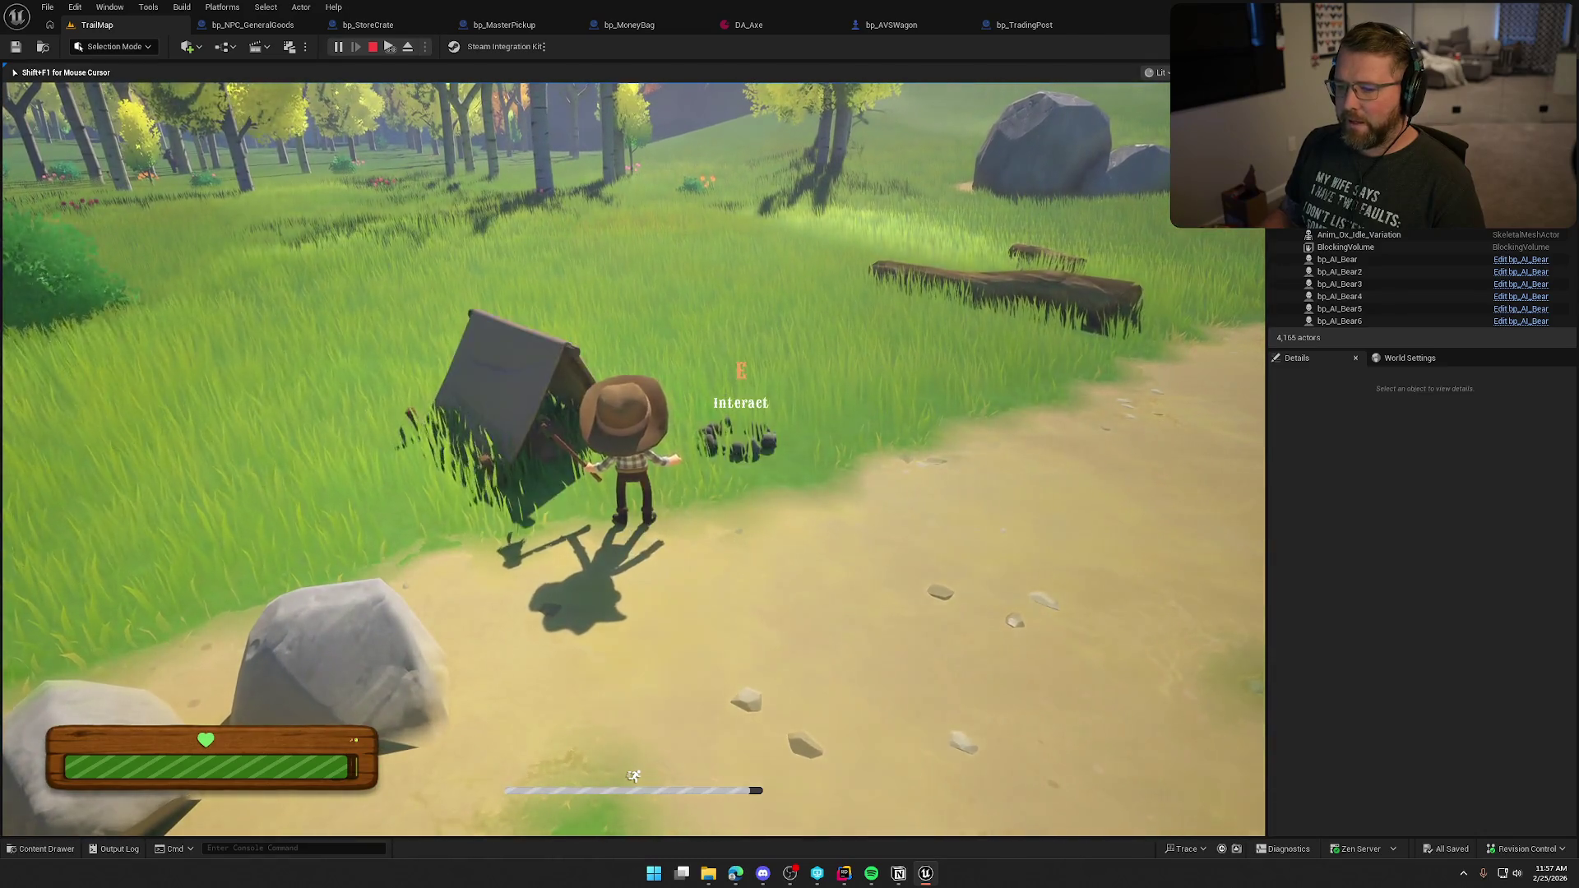
Step: Switch back to the axe, chop down a tree and pick up the log
{"action": "key", "text": "w"}
{"action": "key", "text": "1"}
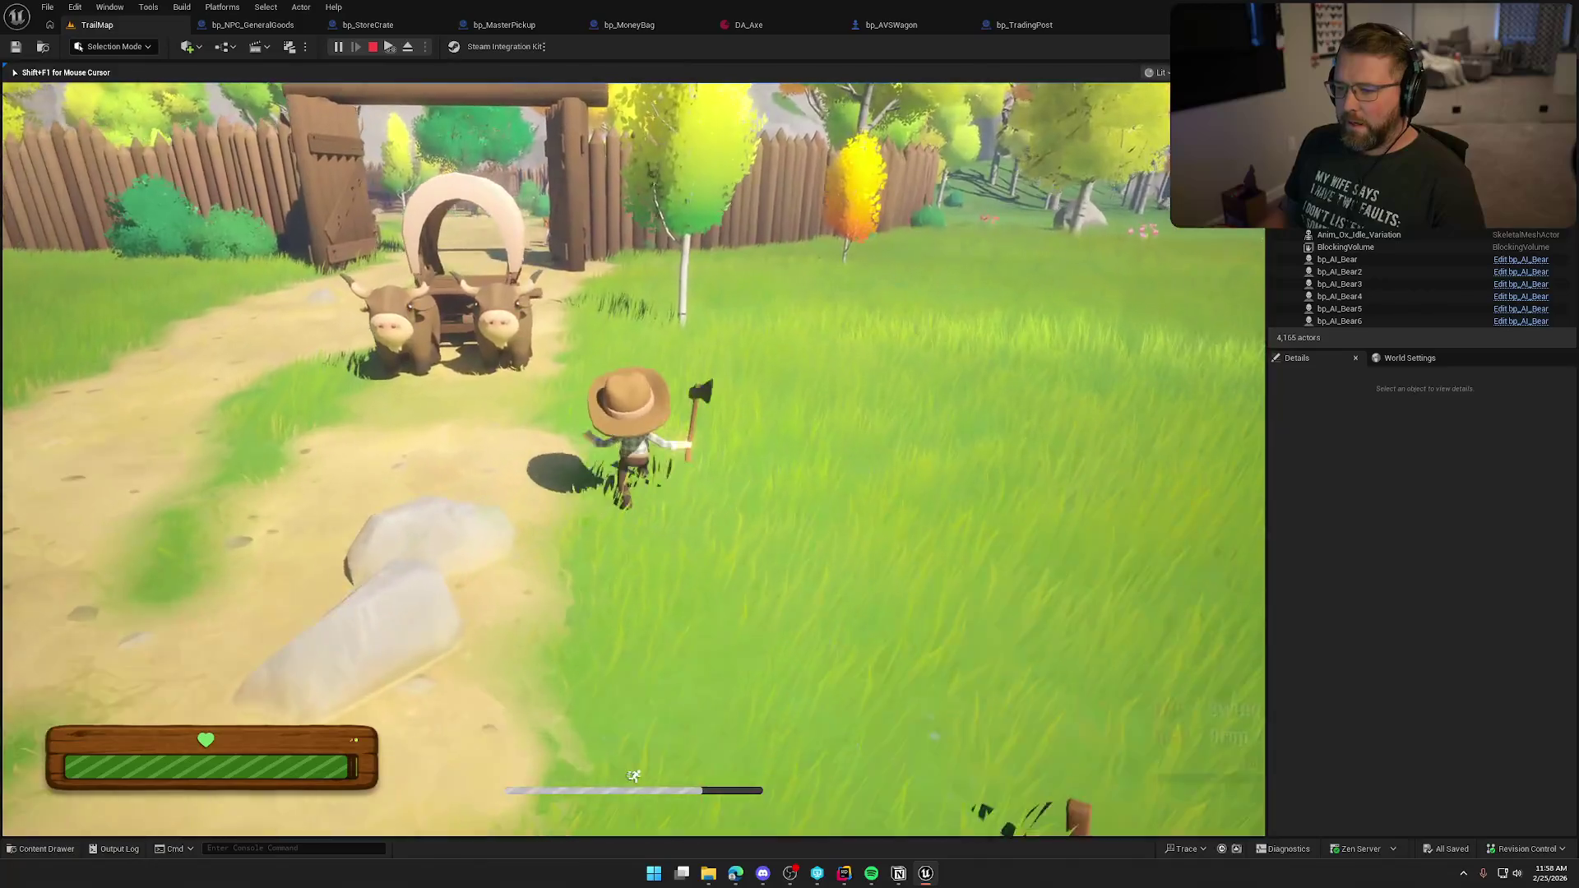
{"action": "key", "text": "w"}
{"action": "key", "text": "w"}
{"action": "left_click", "coordinate": [631, 444]}
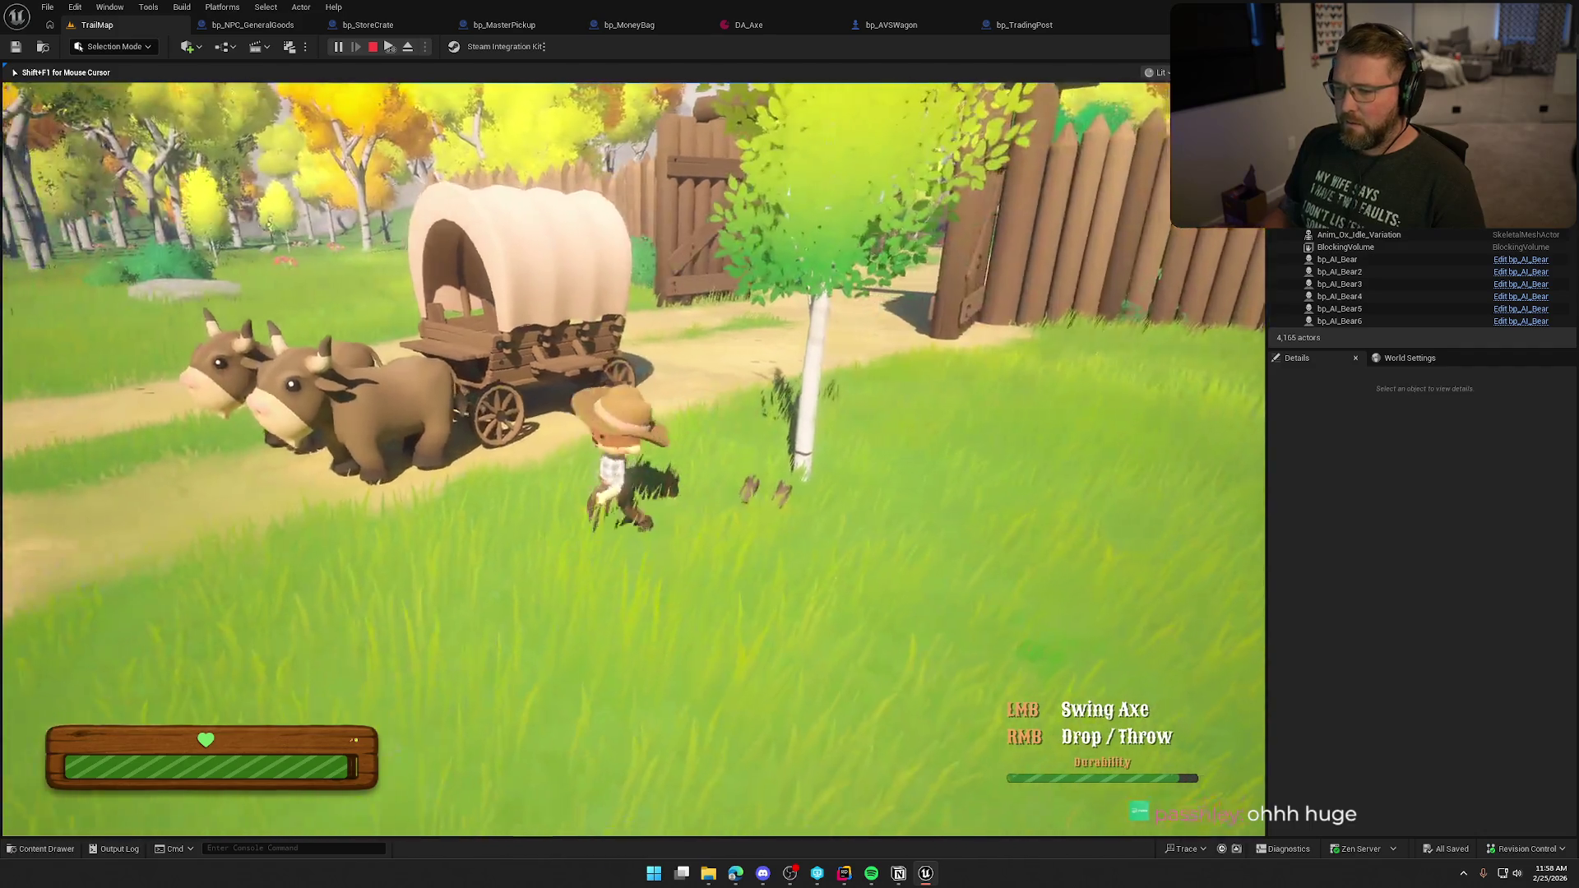
{"action": "key", "text": "e"}
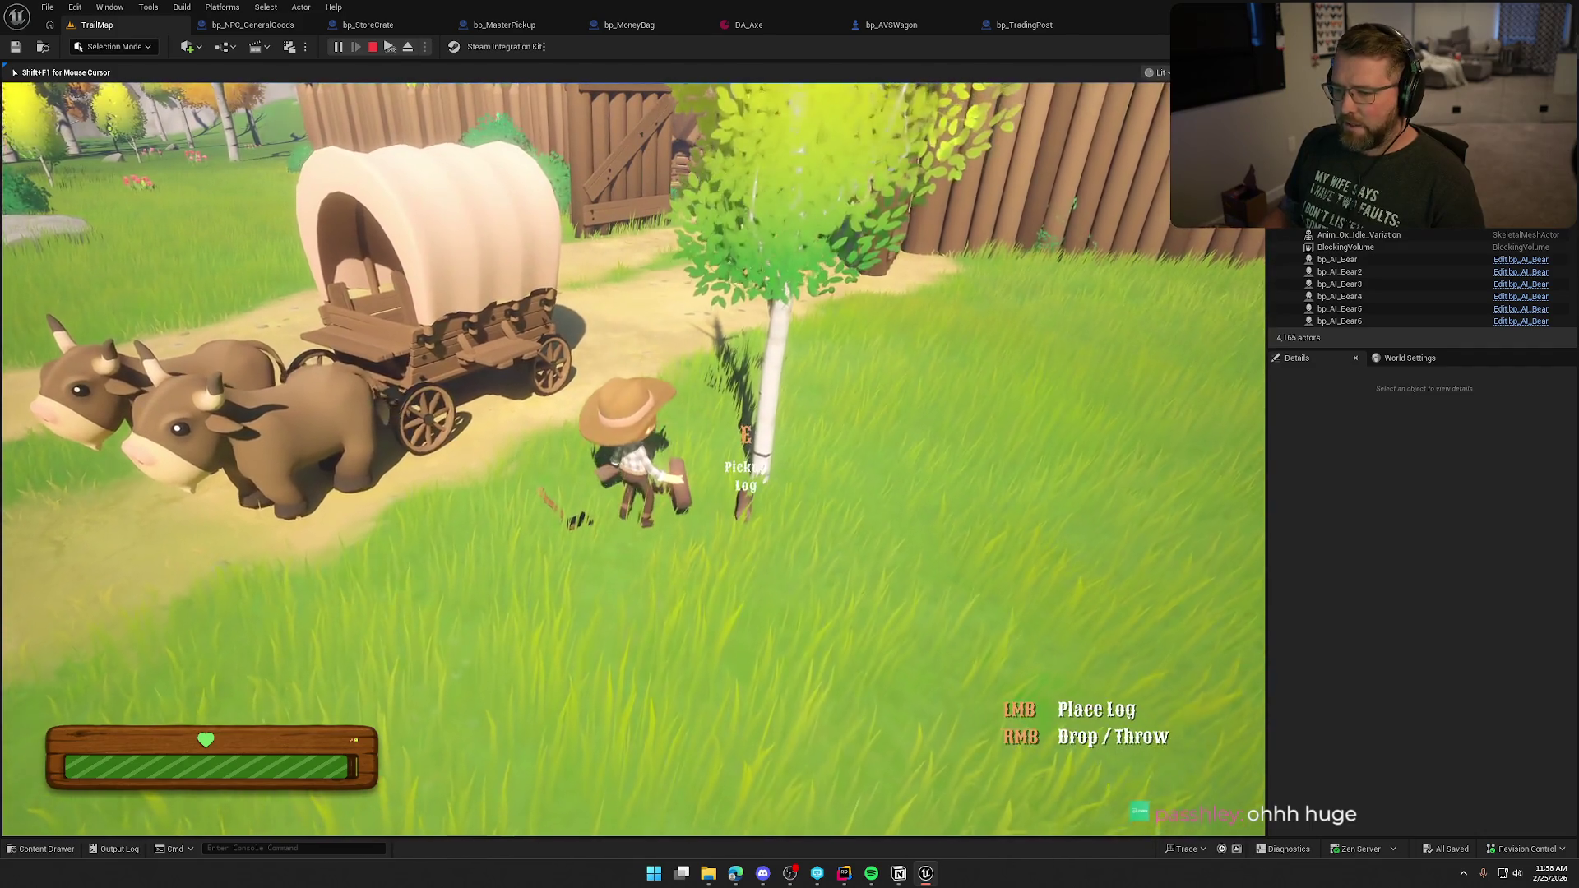
Step: Sprint the log back past the sign and ox wagon to the tent
{"action": "key", "text": "shift+w"}
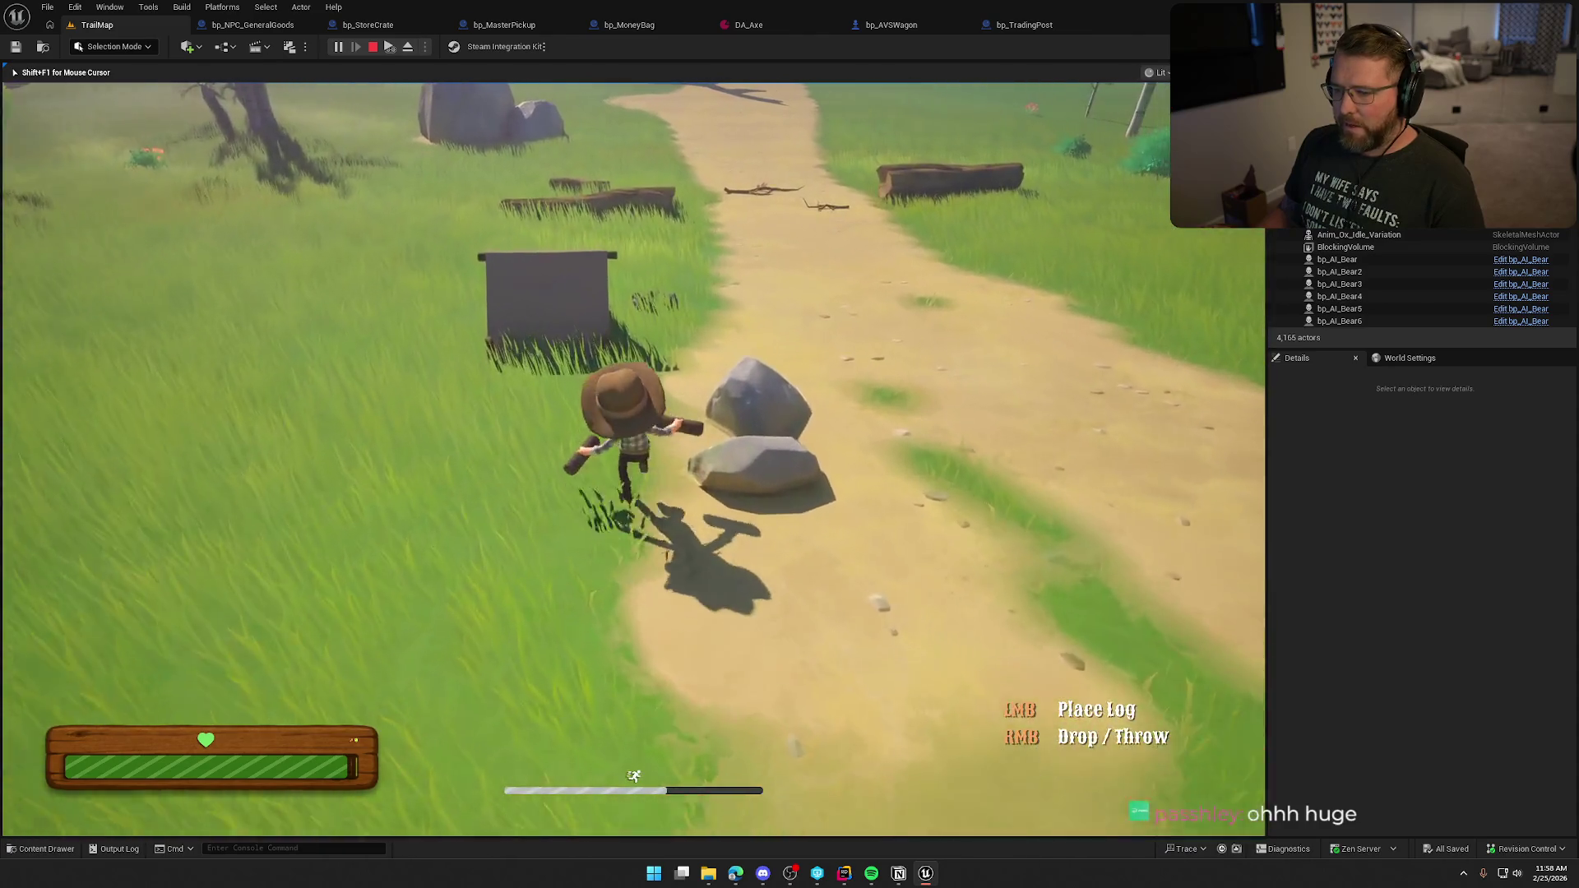
{"action": "key", "text": "shift+w"}
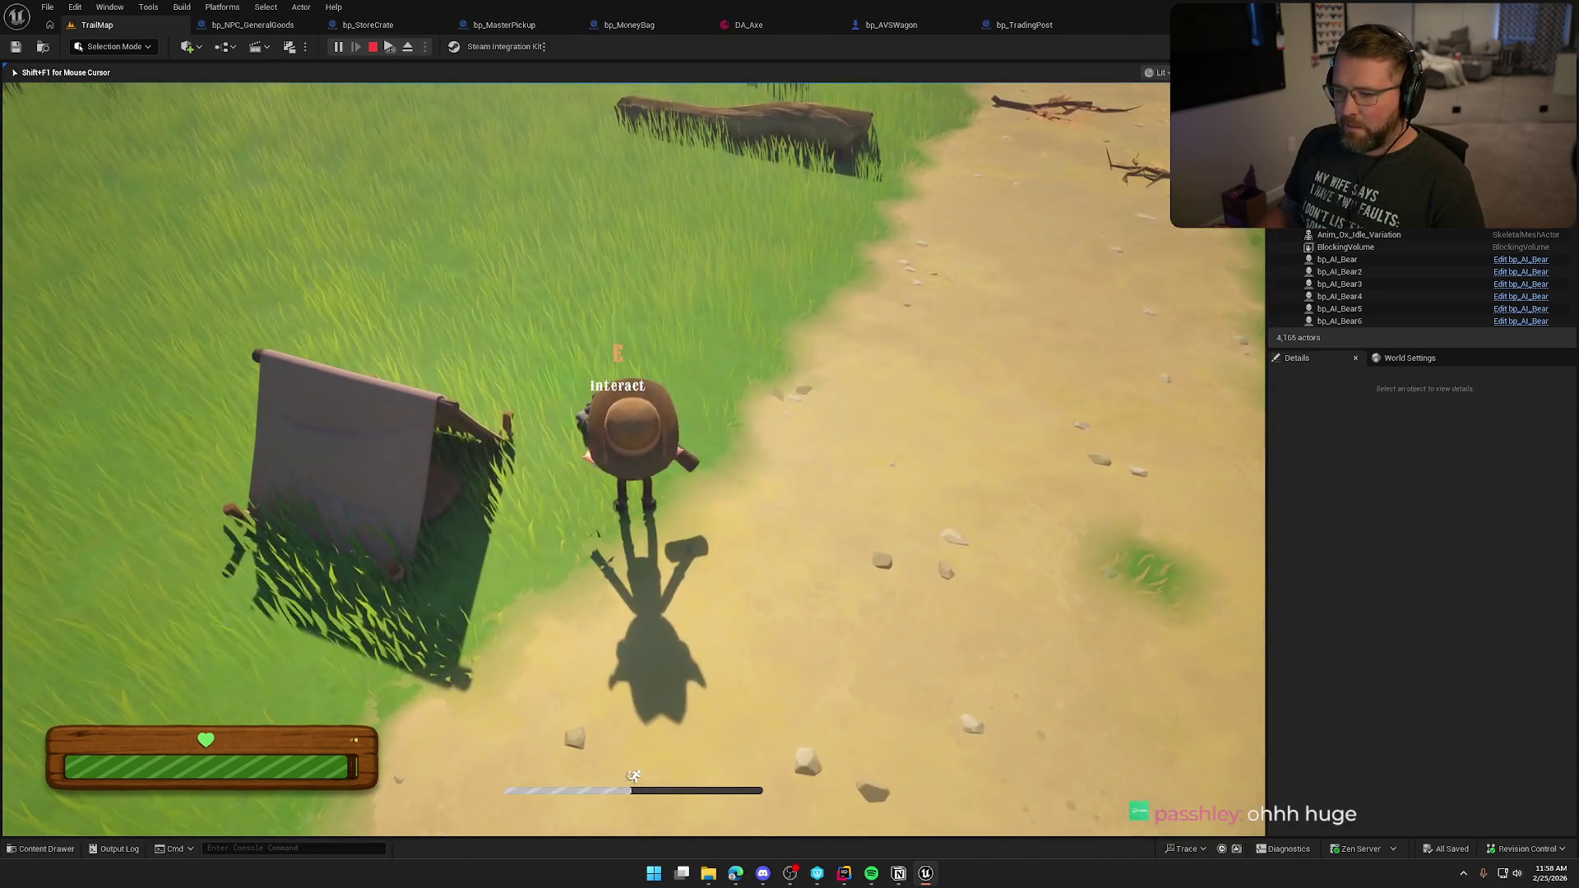
{"action": "key", "text": "shift+w"}
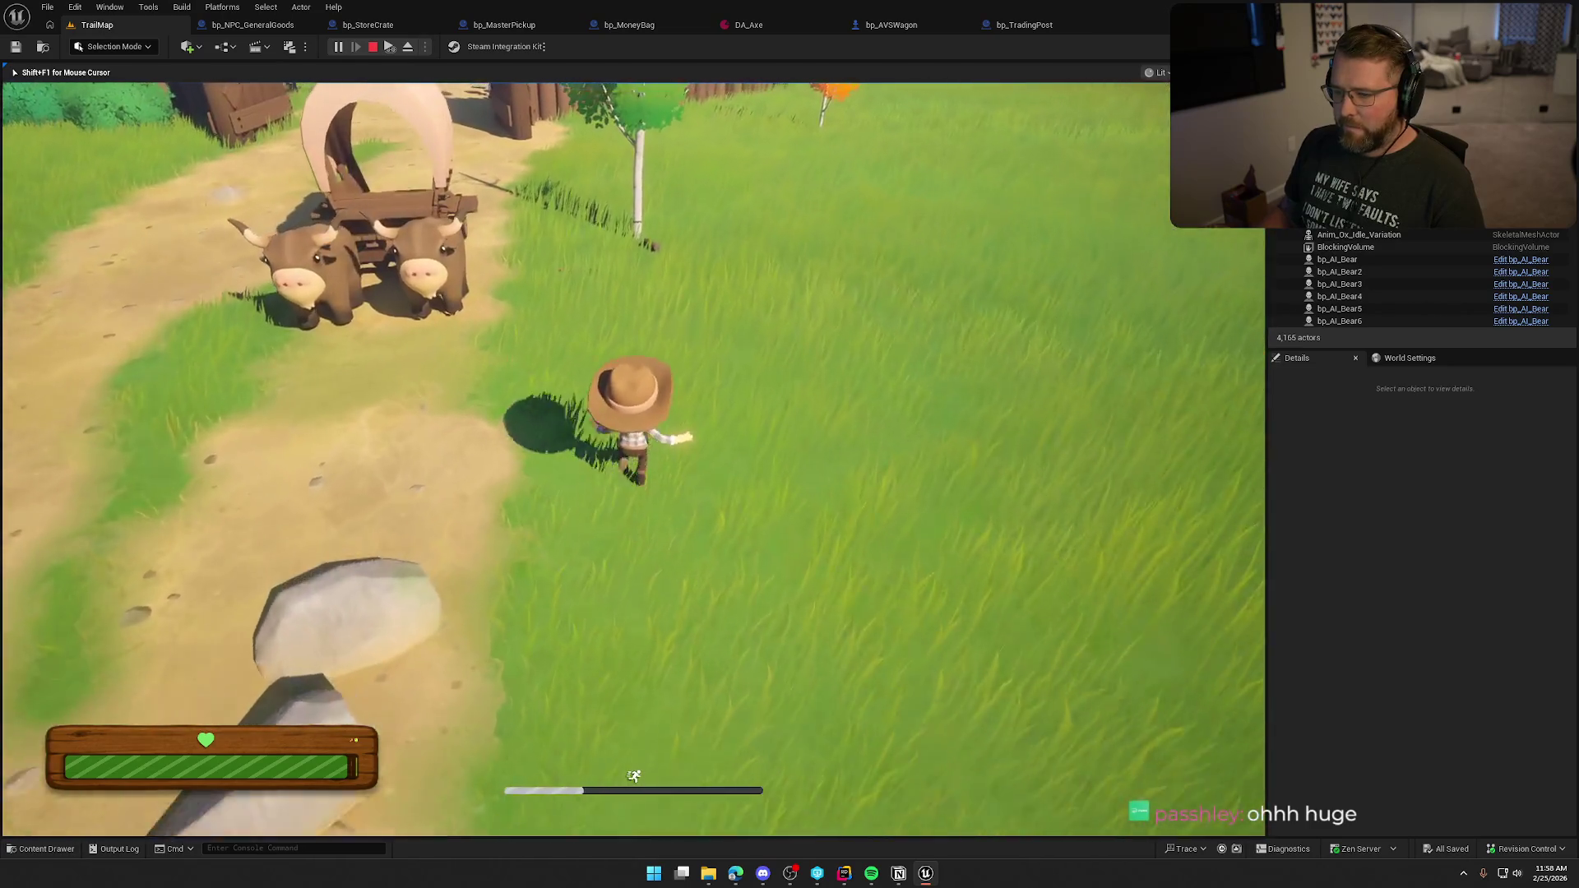
{"action": "key", "text": "shift+w"}
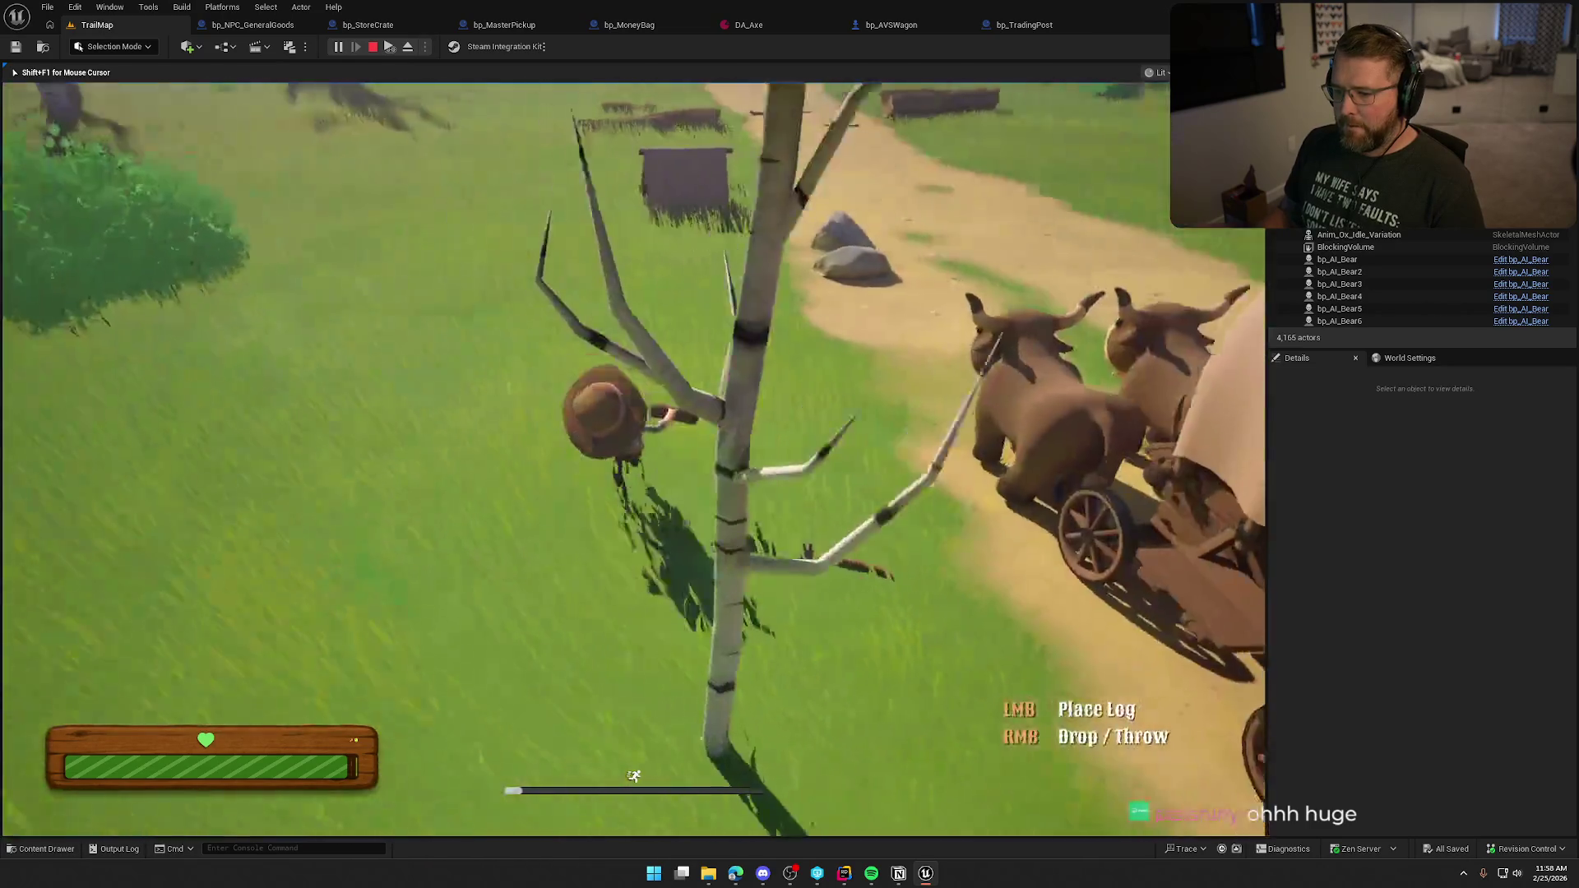
{"action": "key", "text": "w"}
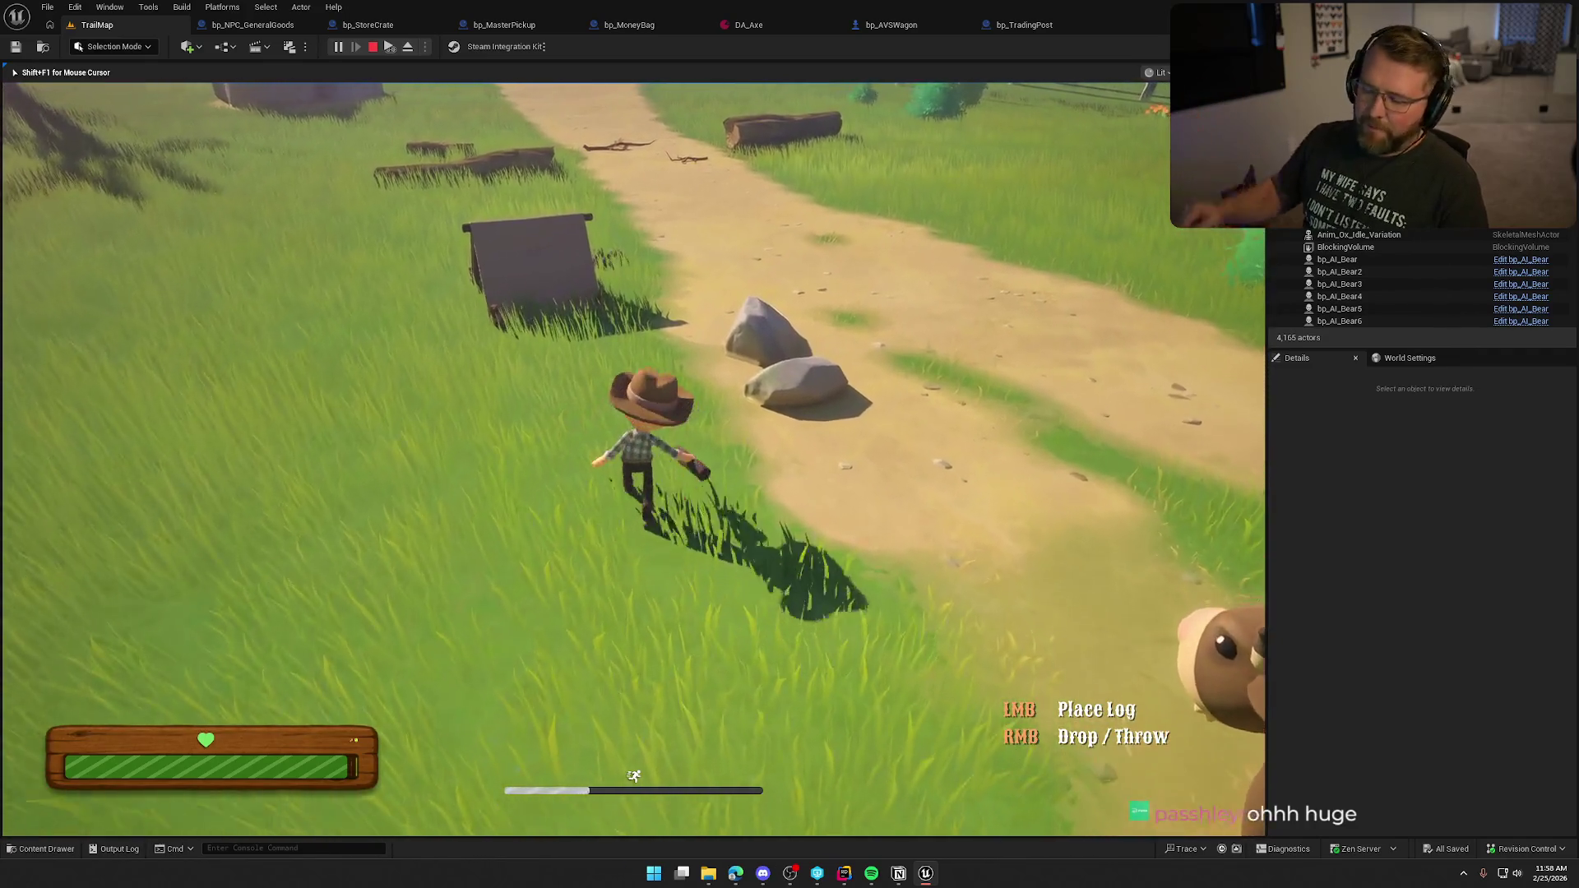
{"action": "key", "text": "shift+w"}
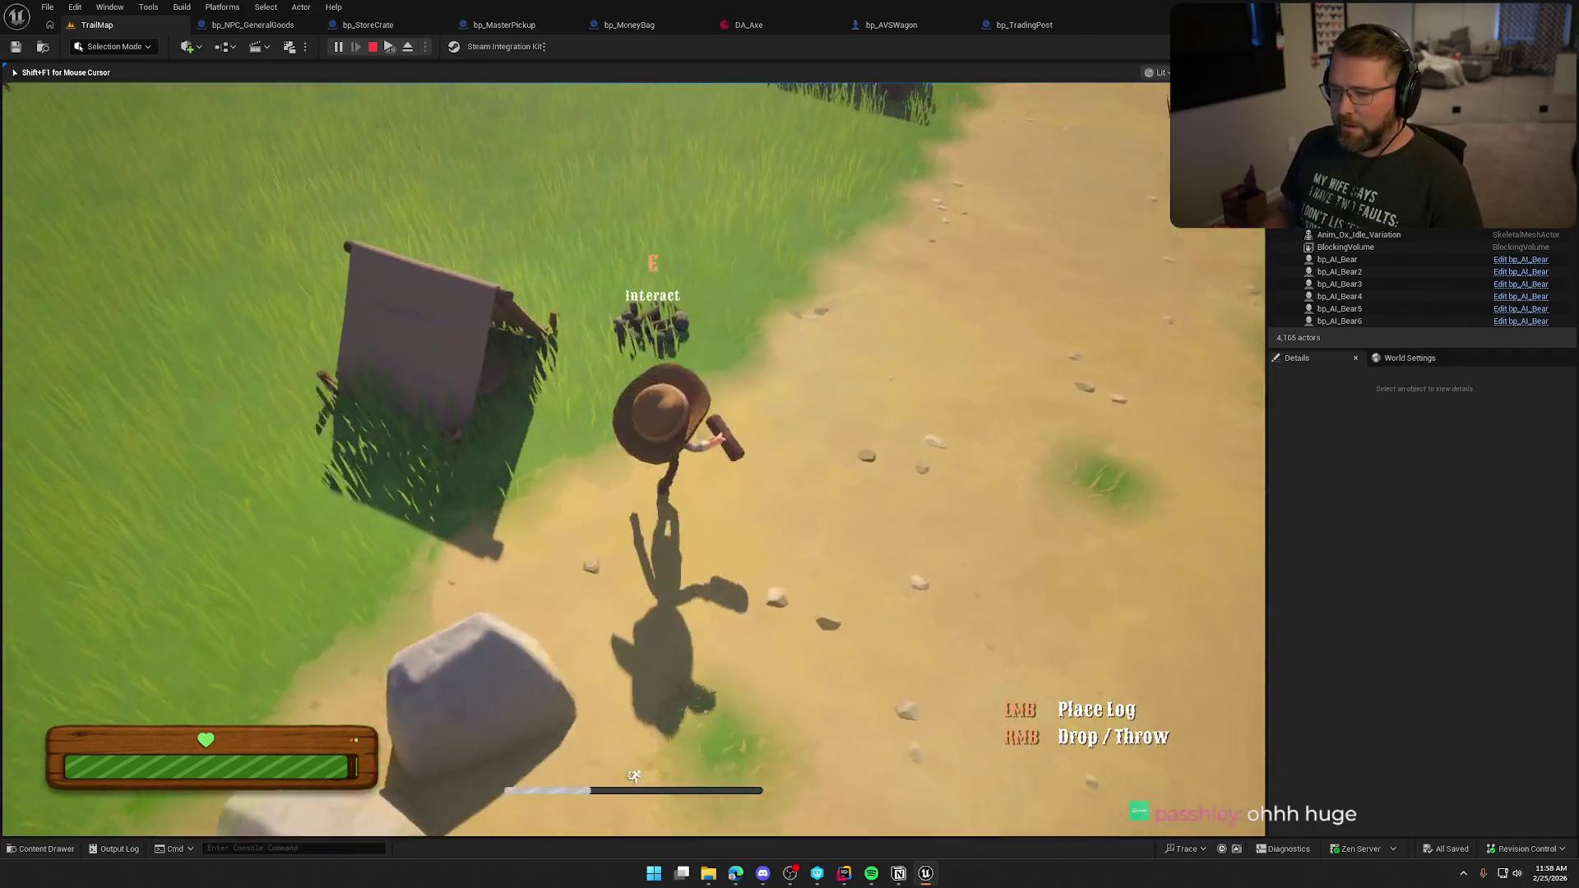
Step: Set the log pile down by the tent and light the campfire
{"action": "left_click", "coordinate": [633, 459]}
{"action": "key", "text": "w"}
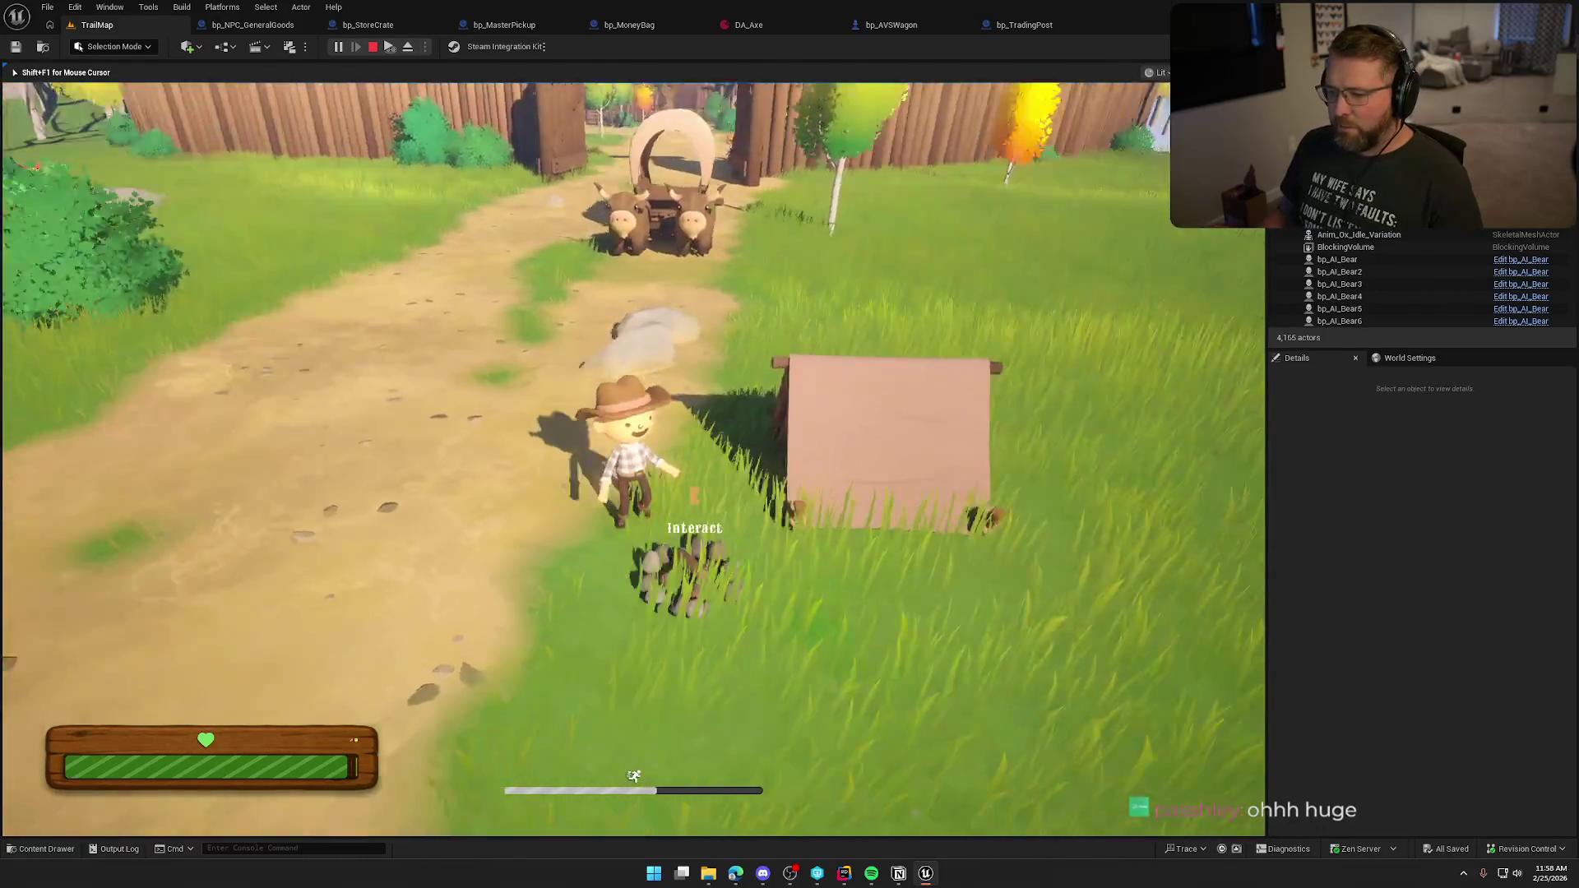
{"action": "key", "text": "s"}
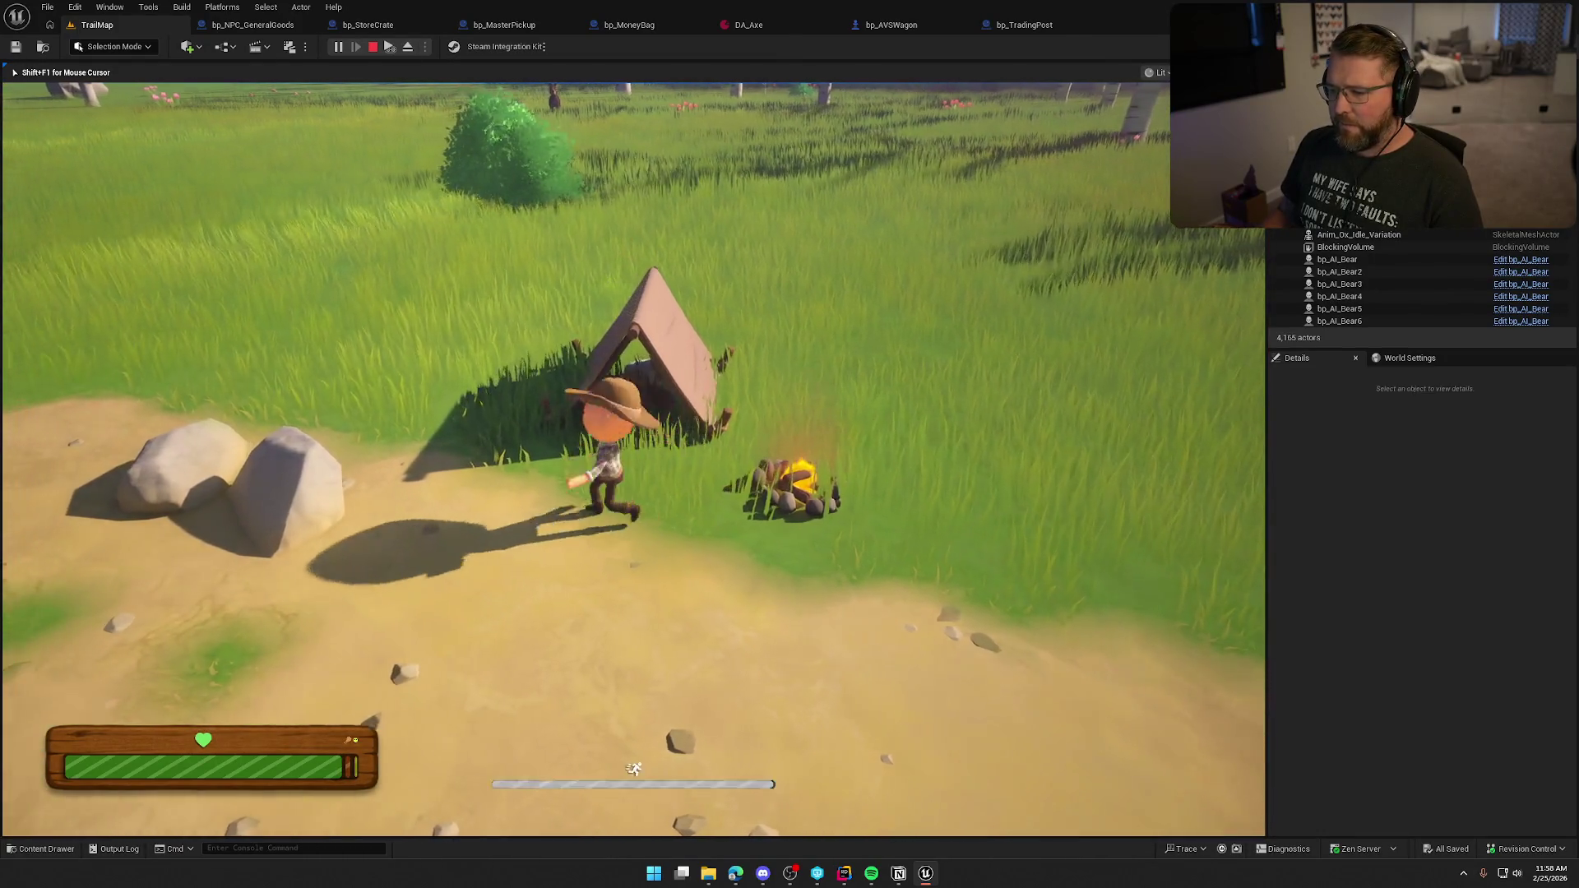
{"action": "key", "text": "w"}
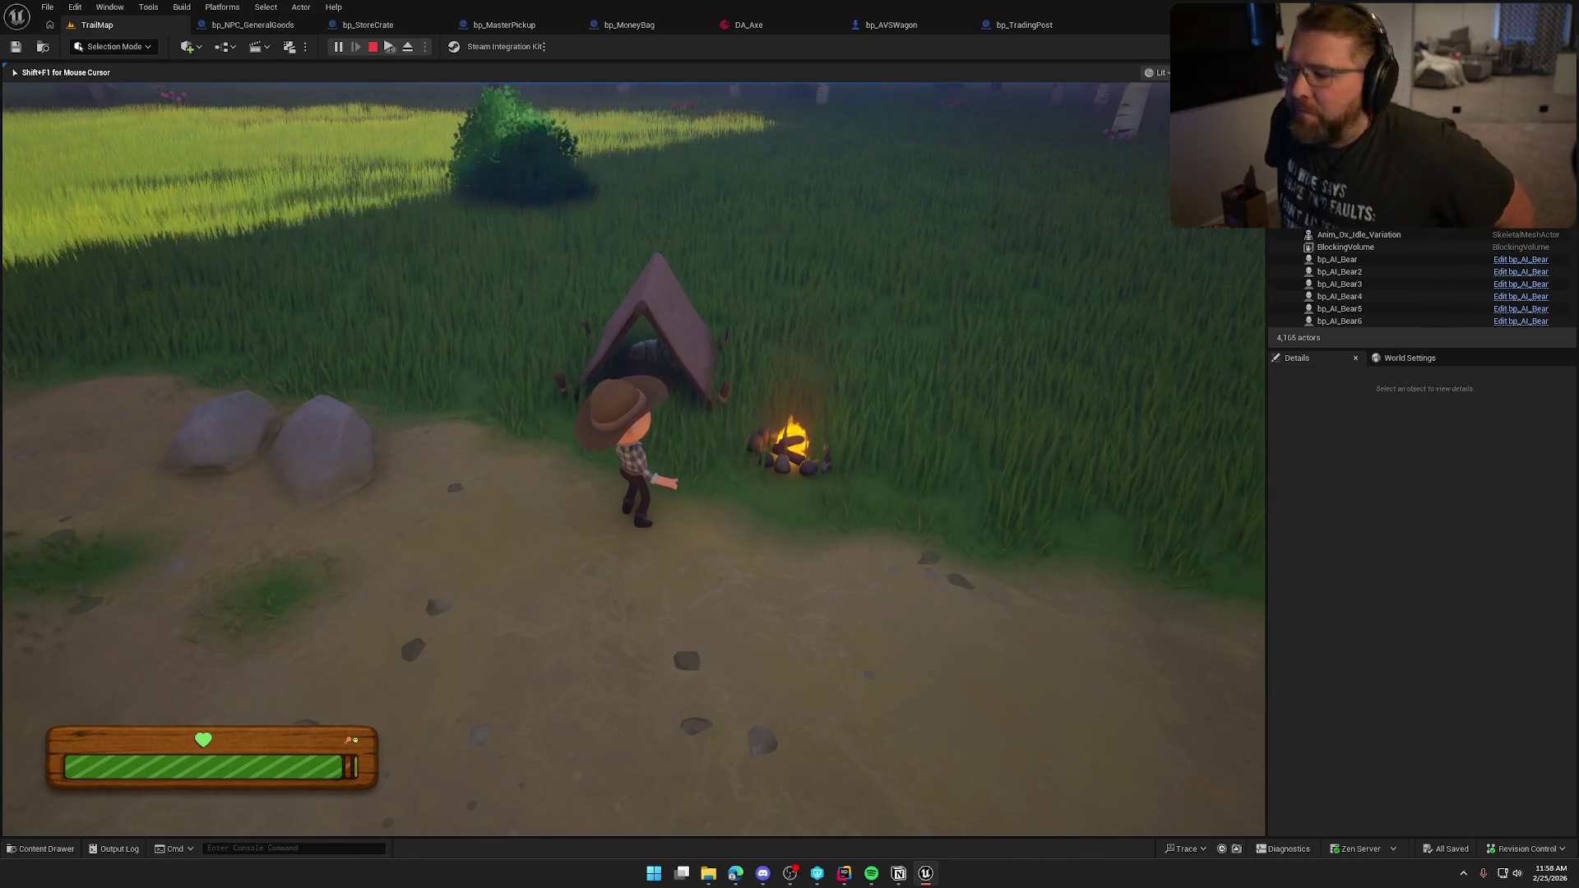
Step: Rest inside the tent, then step back out beside it
{"action": "key", "text": "w"}
{"action": "key", "text": "e"}
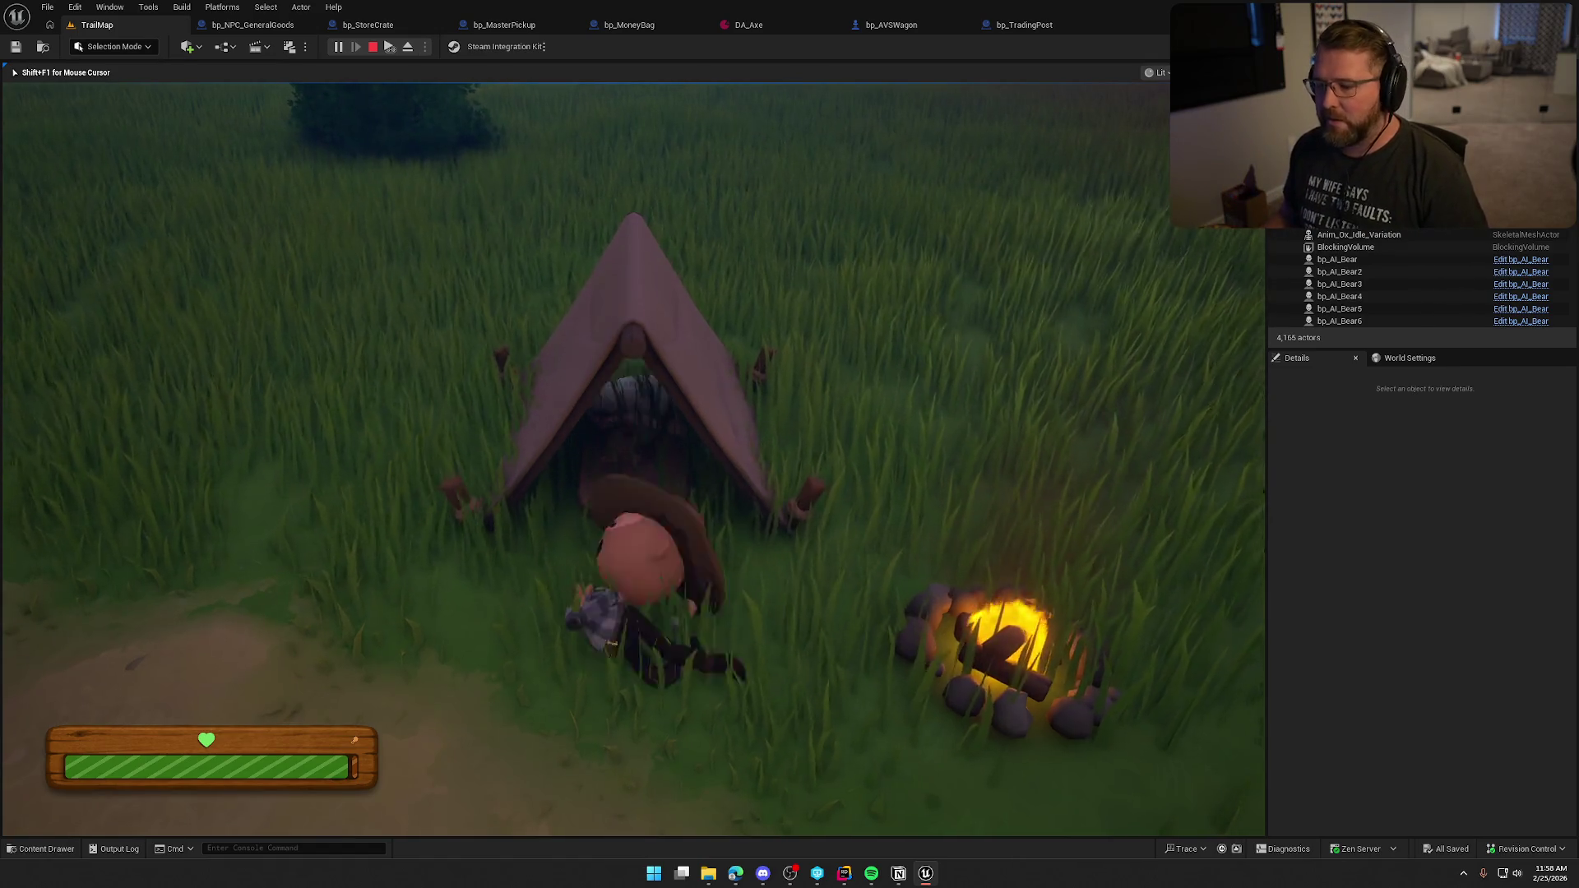
{"action": "key", "text": "w"}
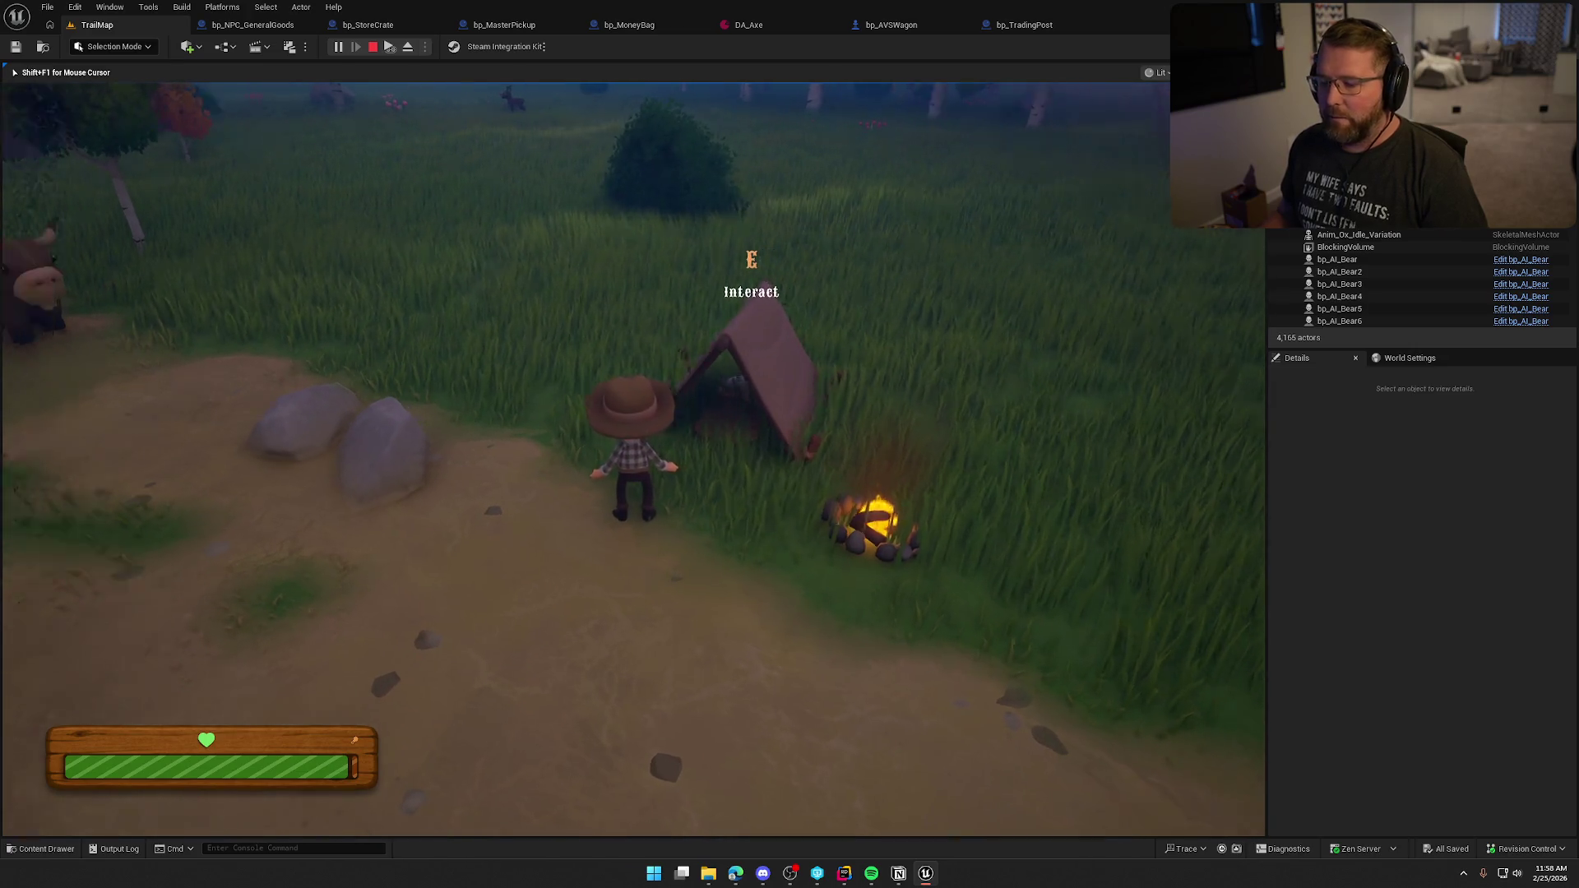
Step: Look toward the ox wagon, return to the campfire and face the character
{"action": "key", "text": "shift"}
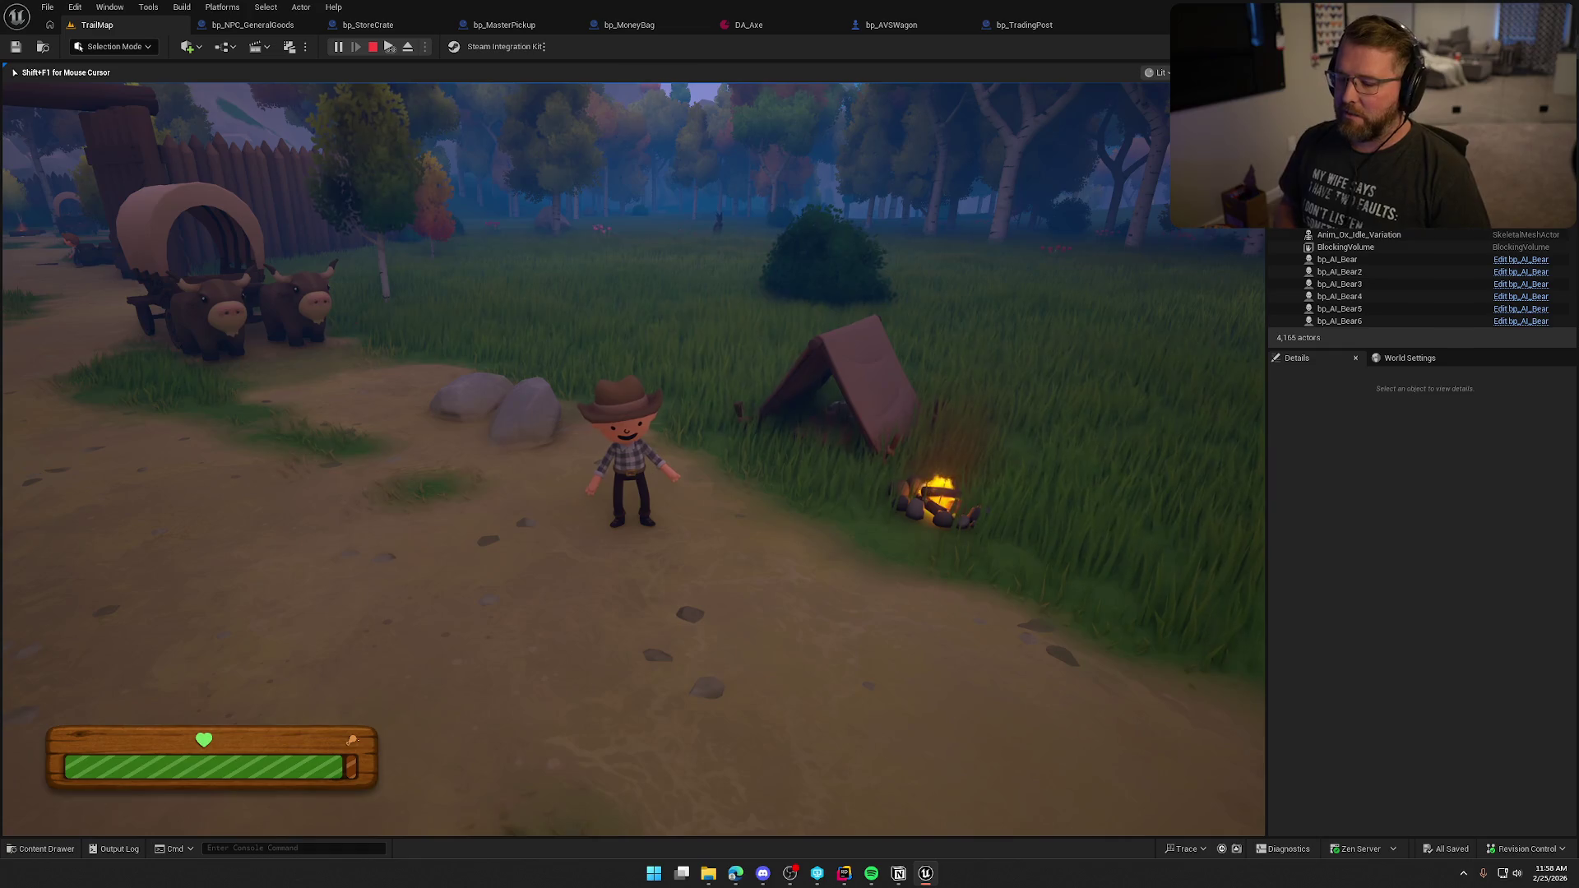
{"action": "key", "text": "d"}
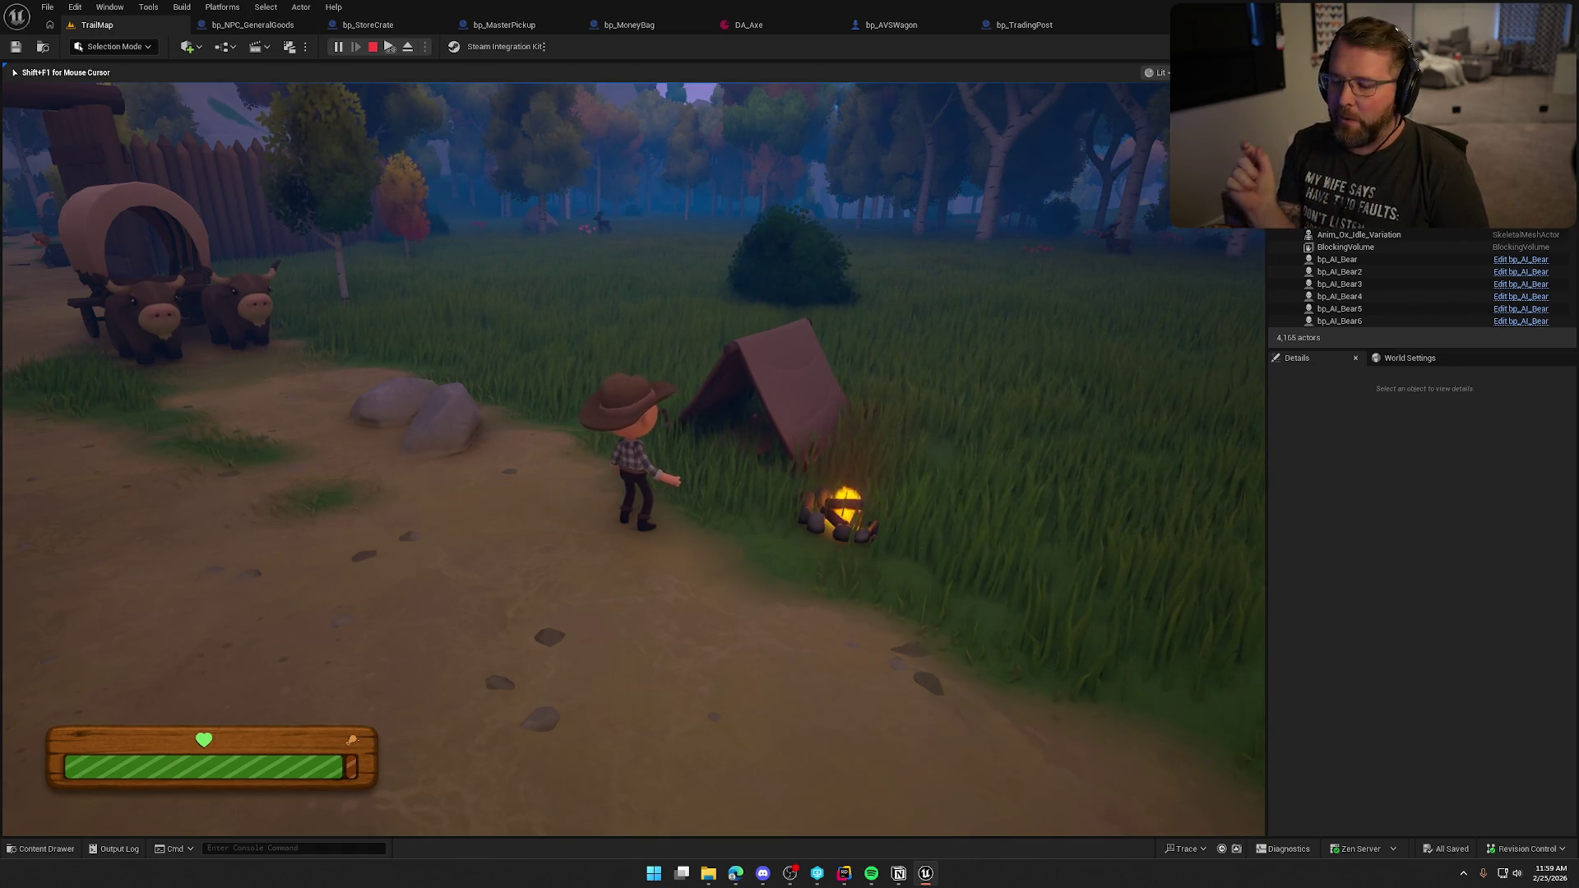
{"action": "key", "text": "s"}
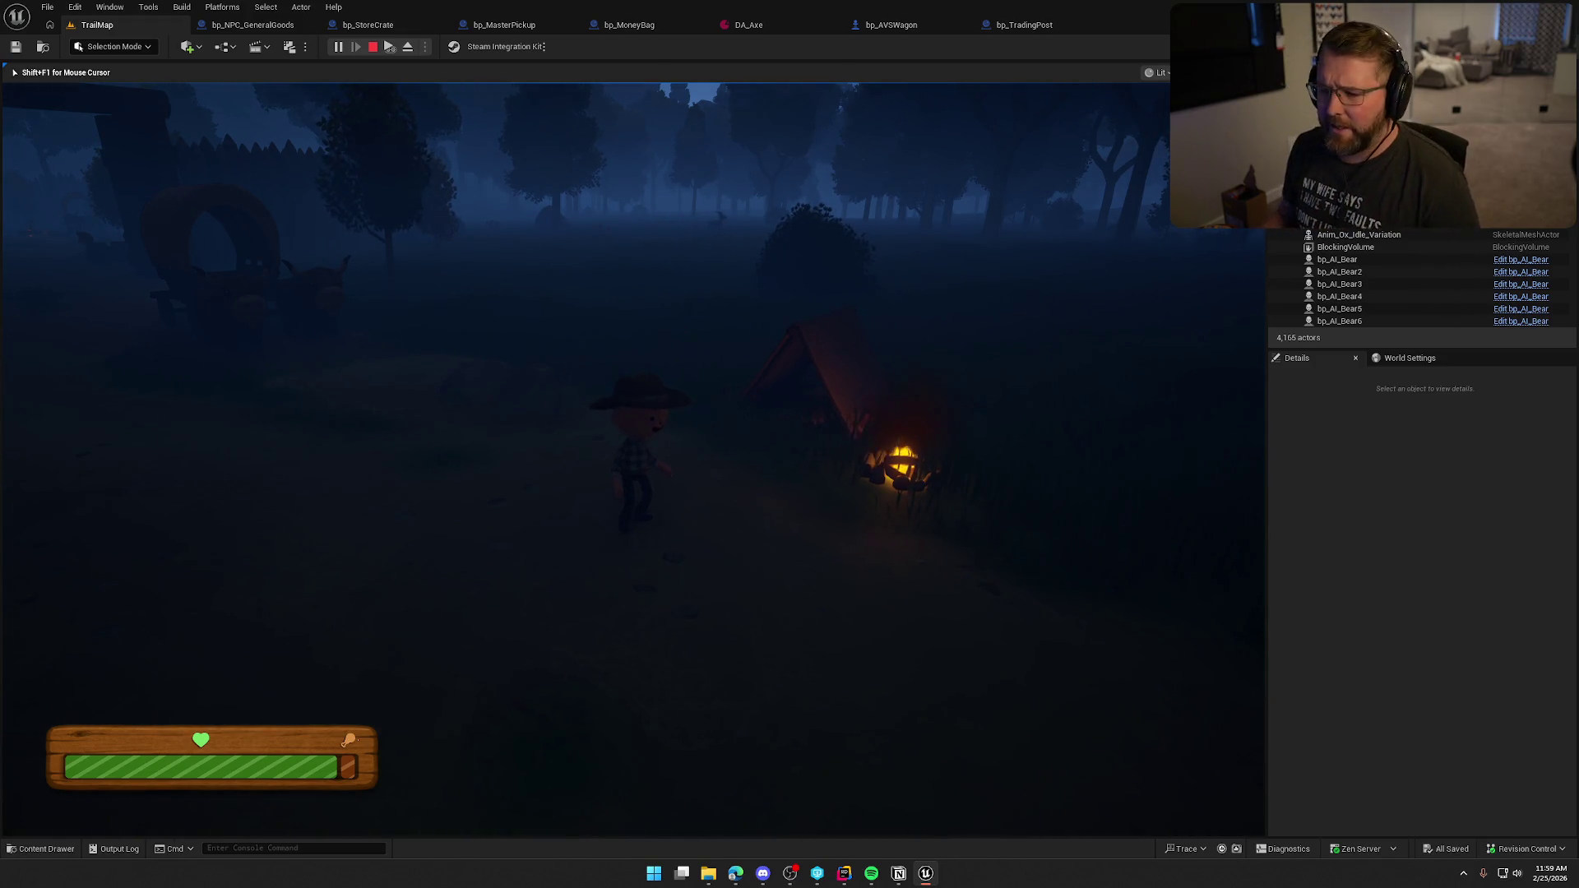
Step: Swing the camera to show the wagon while night settles over the campfire
{"action": "key", "text": "w"}
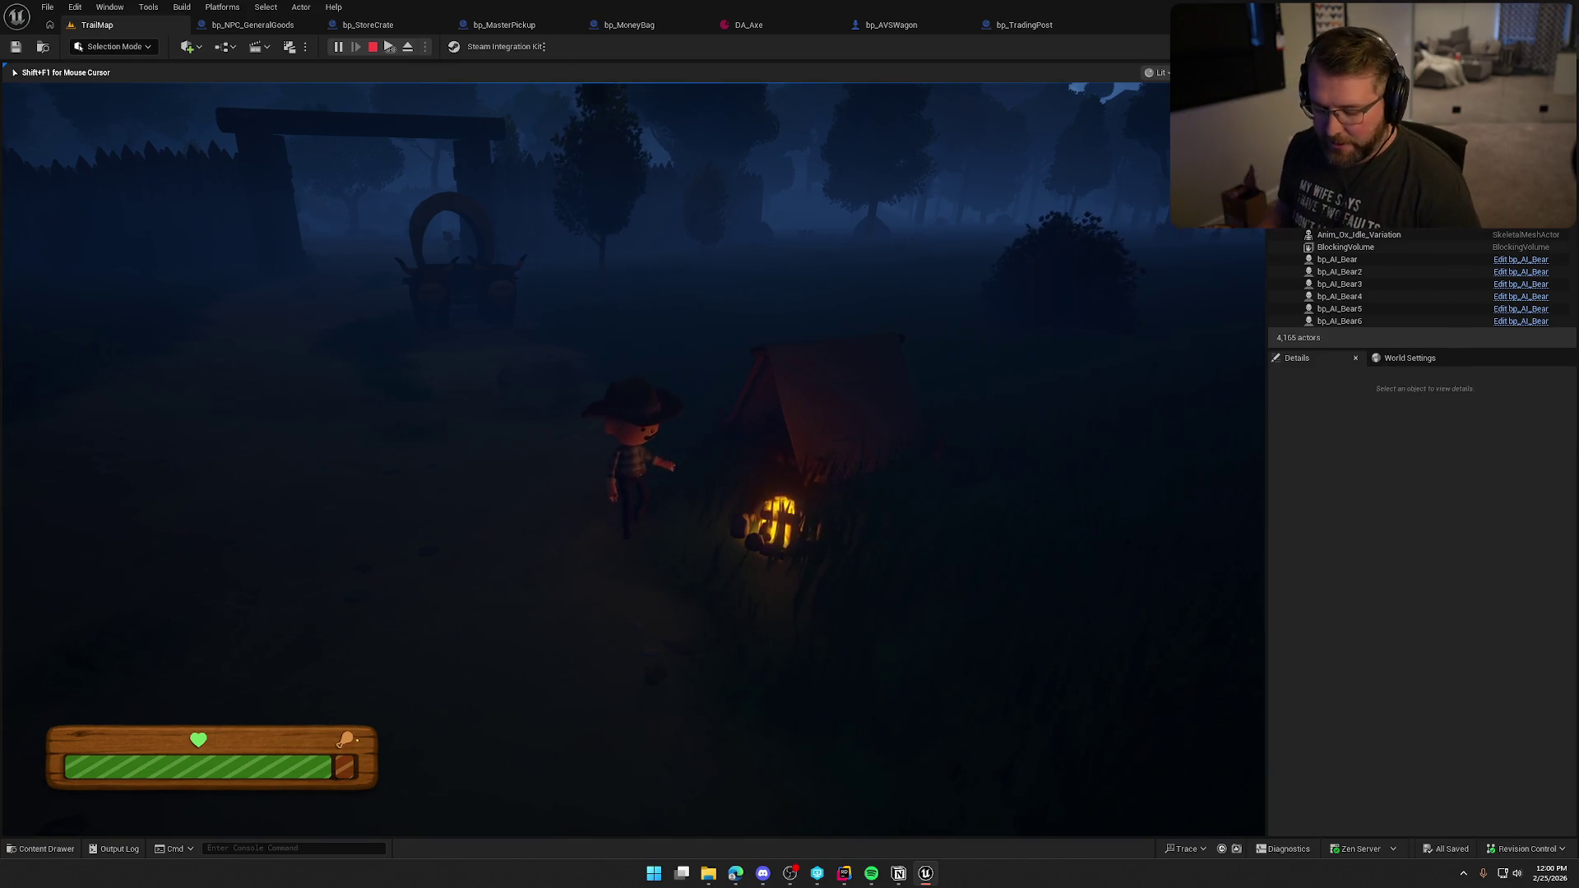
Step: Walk away from the campfire toward the trees and sprint into the foggy night
{"action": "key", "text": "a"}
{"action": "key", "text": "d"}
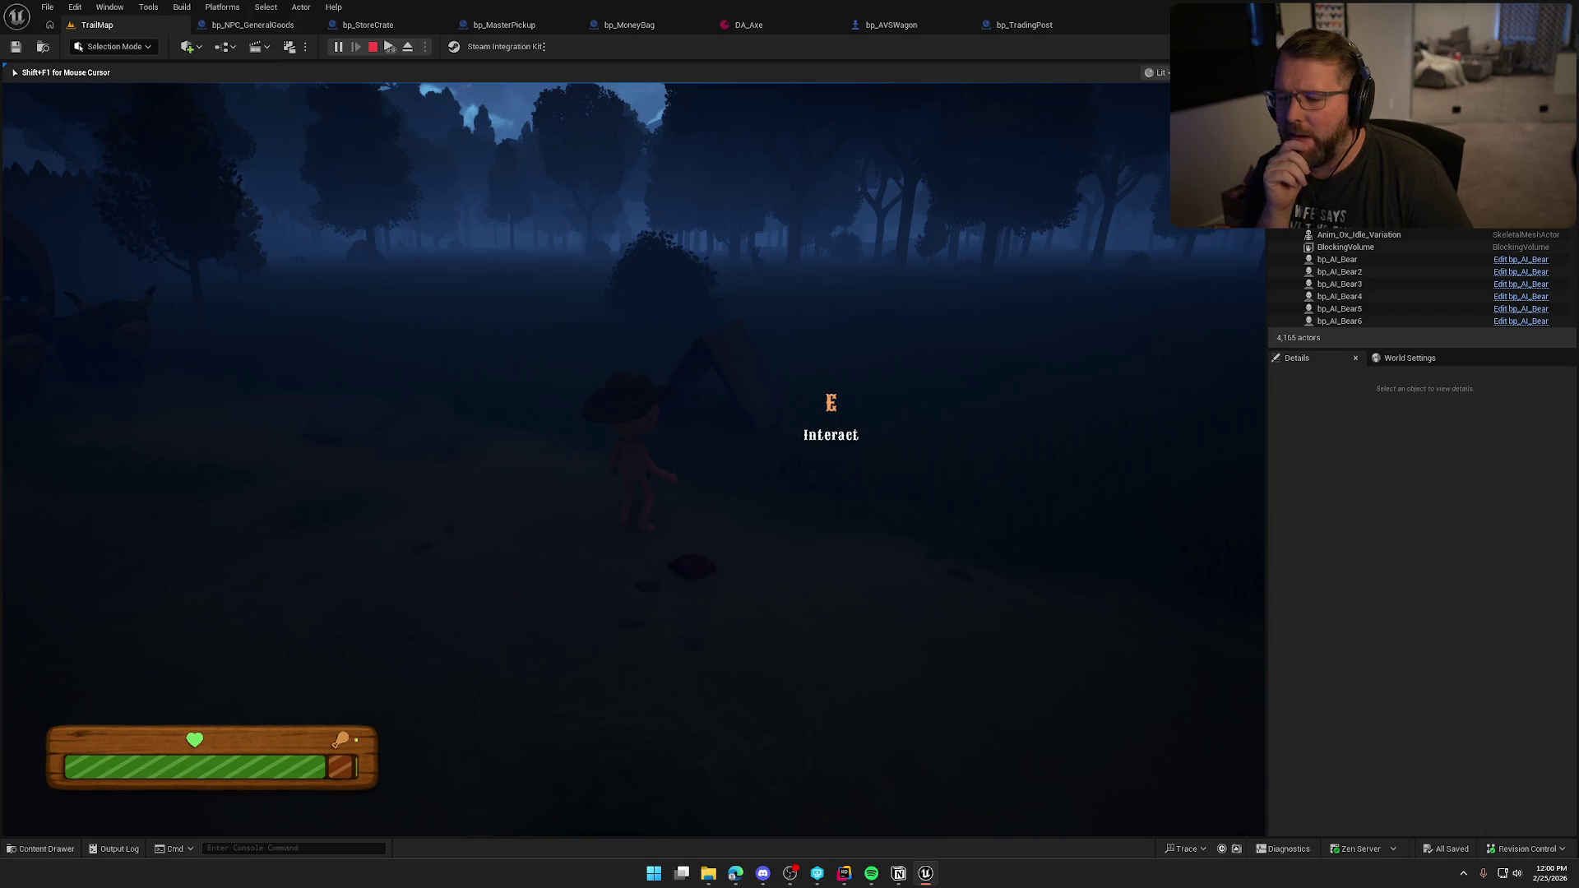
{"action": "key", "text": "s"}
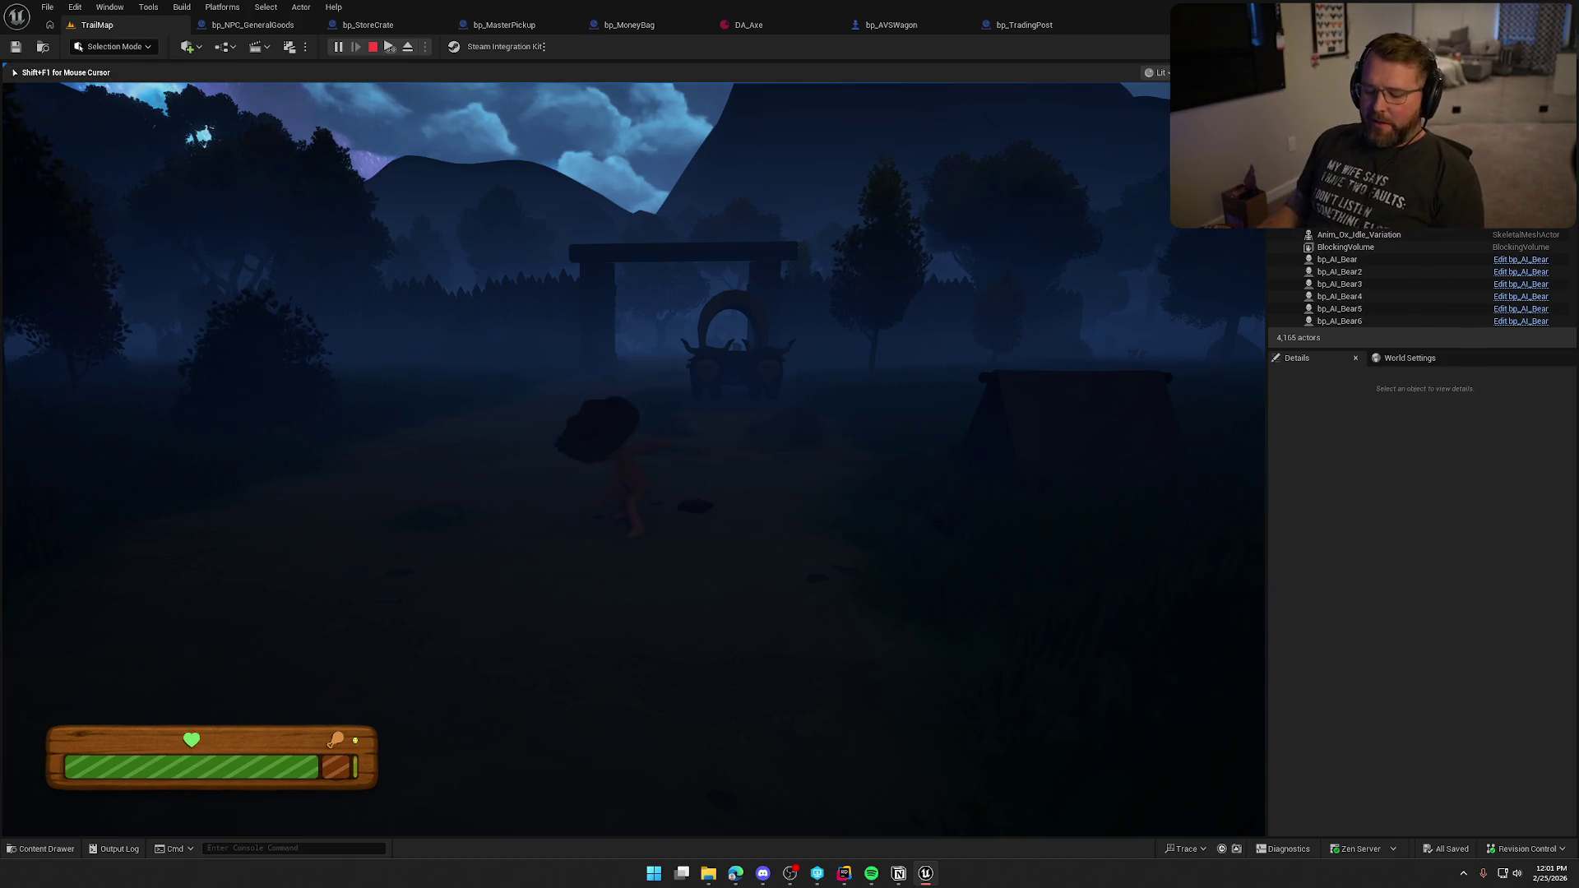
{"action": "key", "text": "shift"}
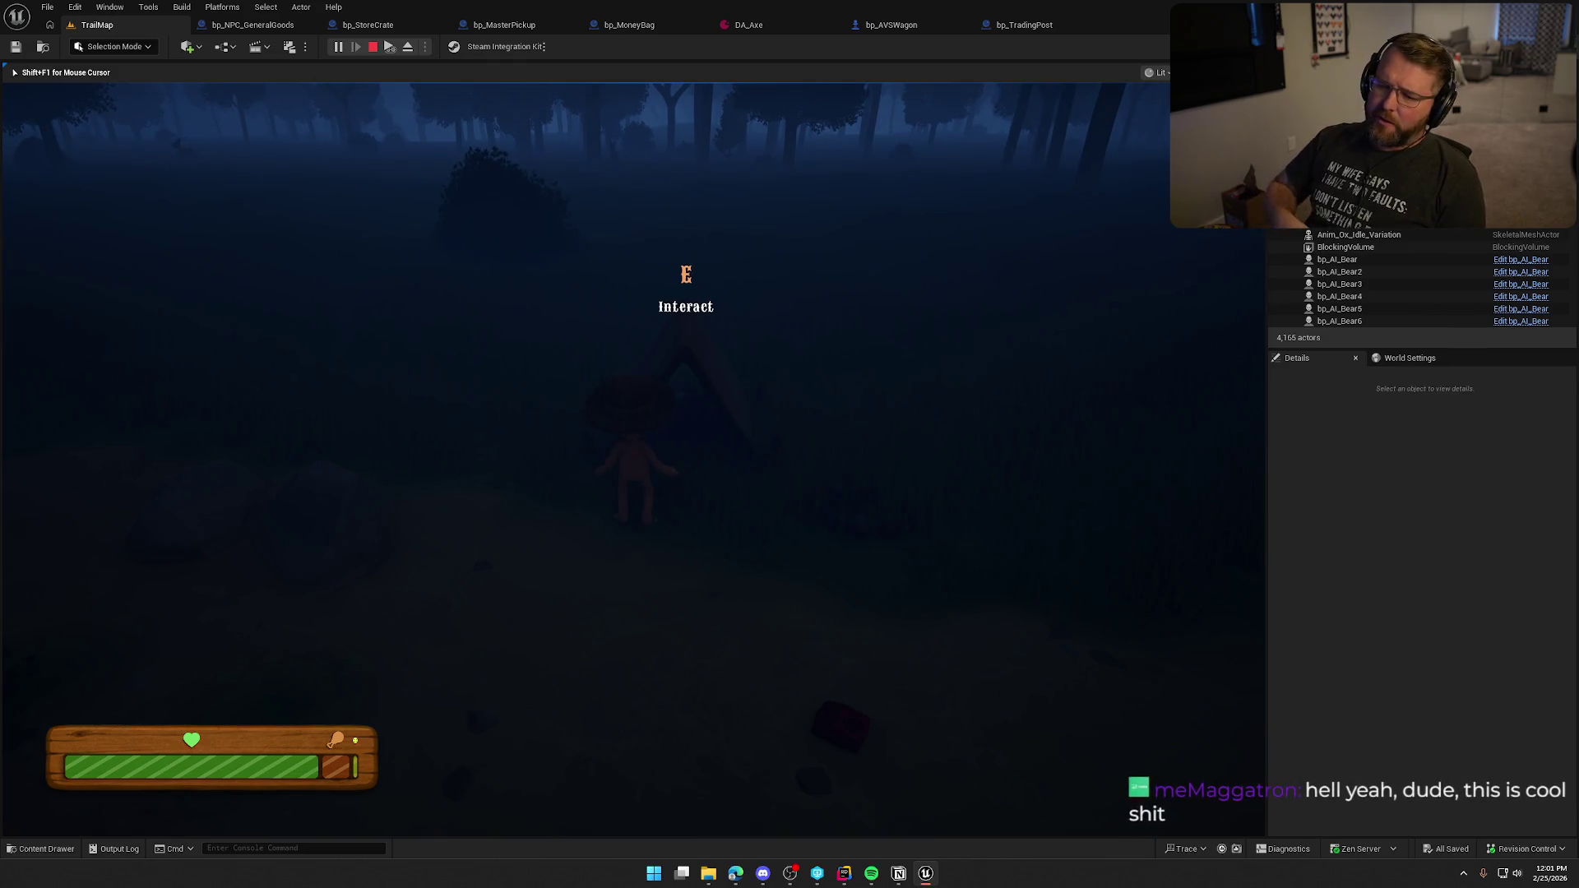
Step: Sprint forward toward the dark wagon
{"action": "key", "text": "w"}
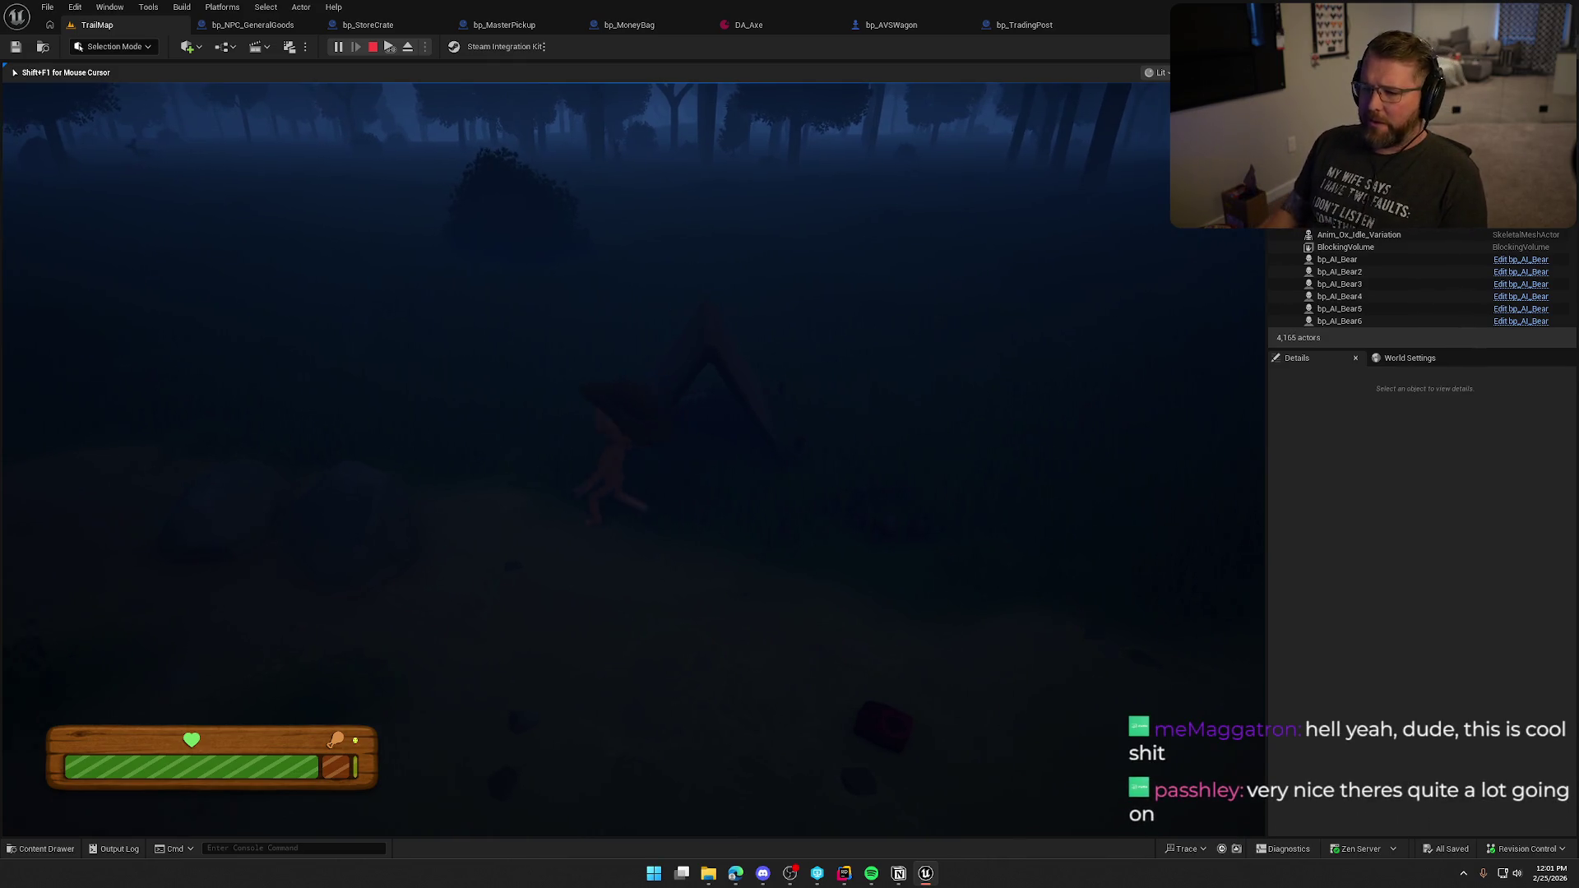
{"action": "key", "text": "shift"}
Step: Run past the wagon into the Trailhead Trading Post and enter the General Store
{"action": "key", "text": "w"}
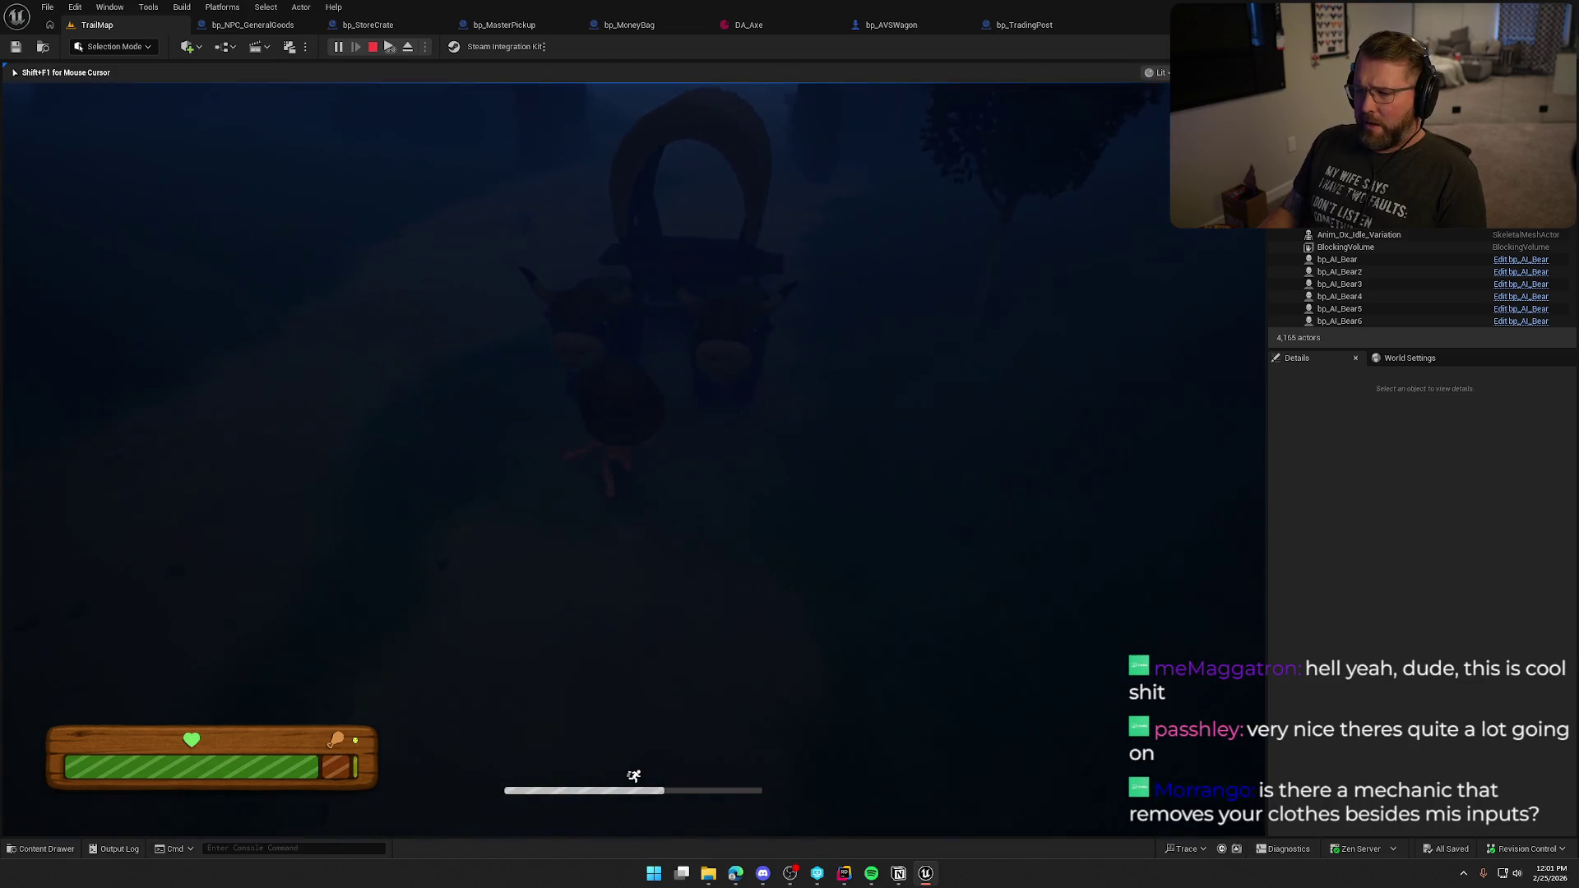
{"action": "key", "text": "w"}
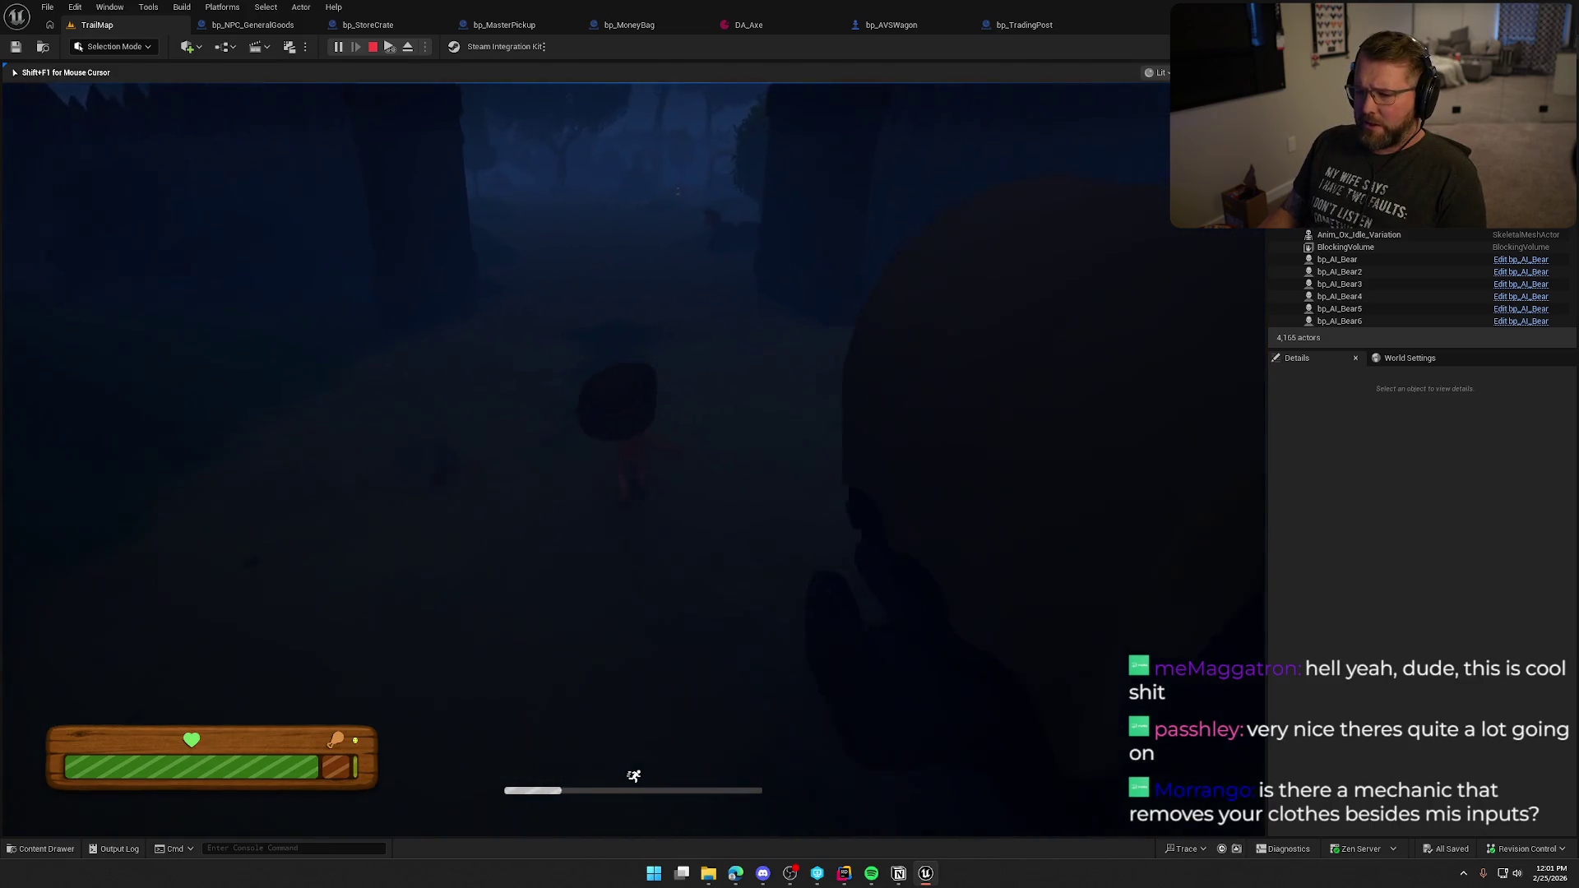
{"action": "key", "text": "w"}
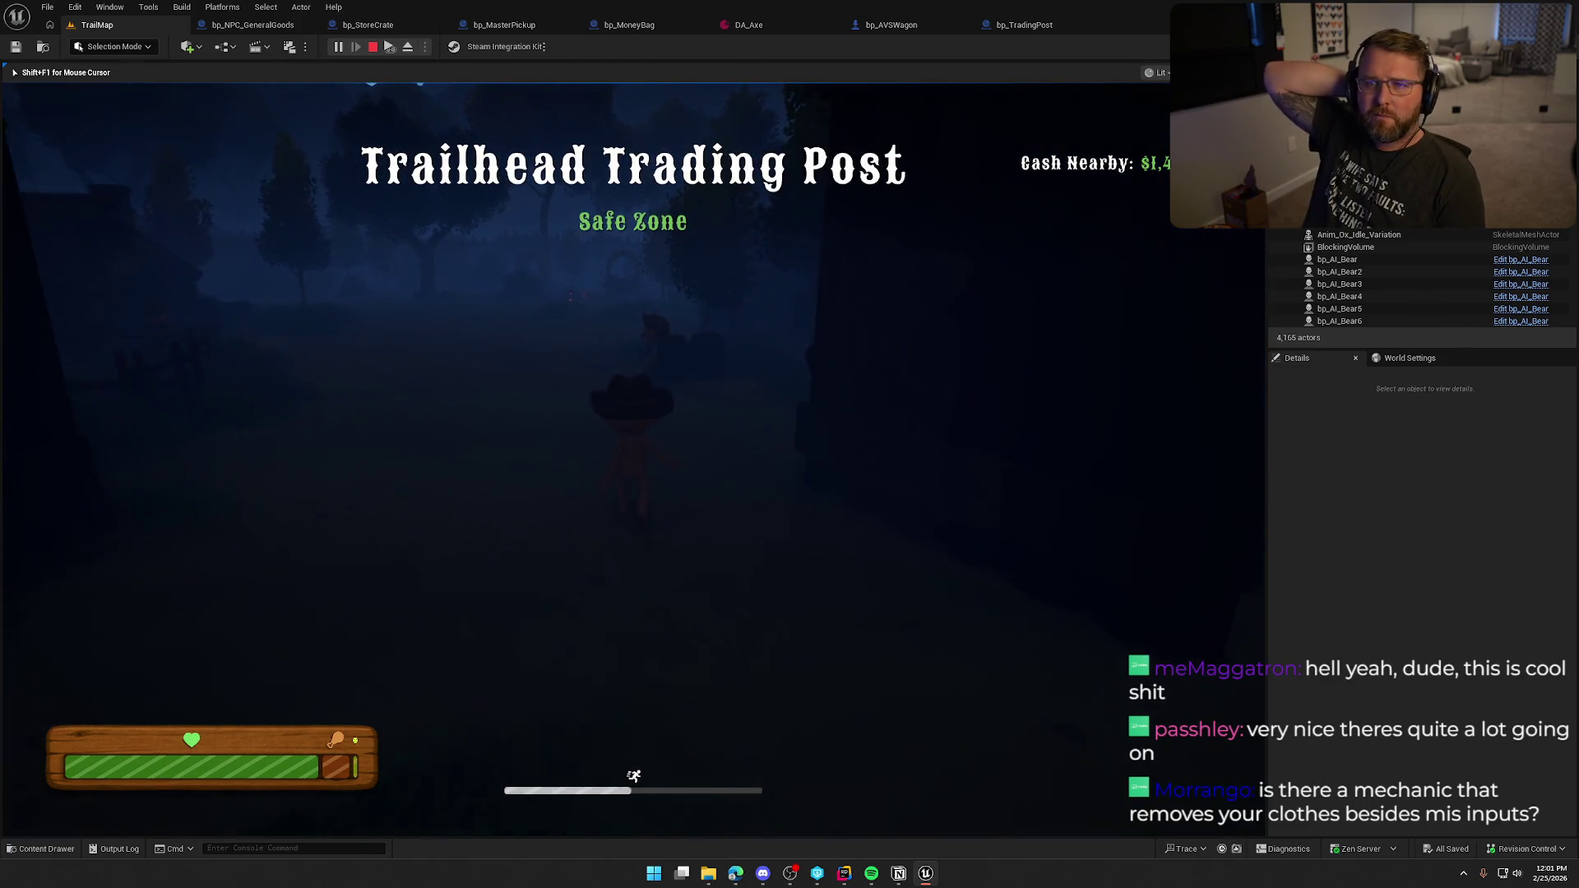
{"action": "key", "text": "w"}
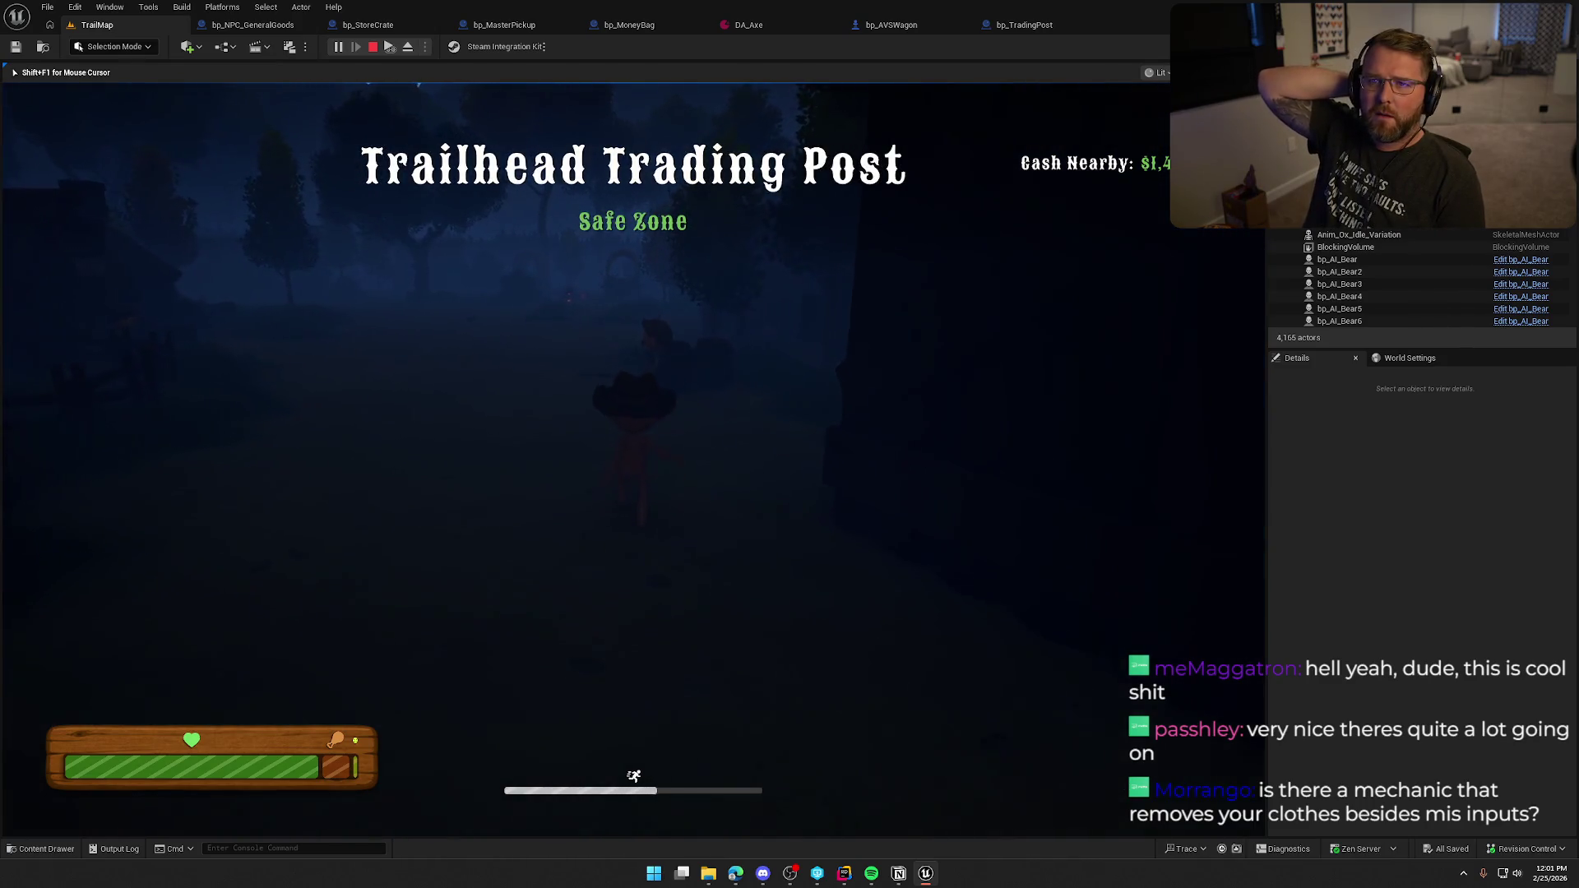
{"action": "key", "text": "w"}
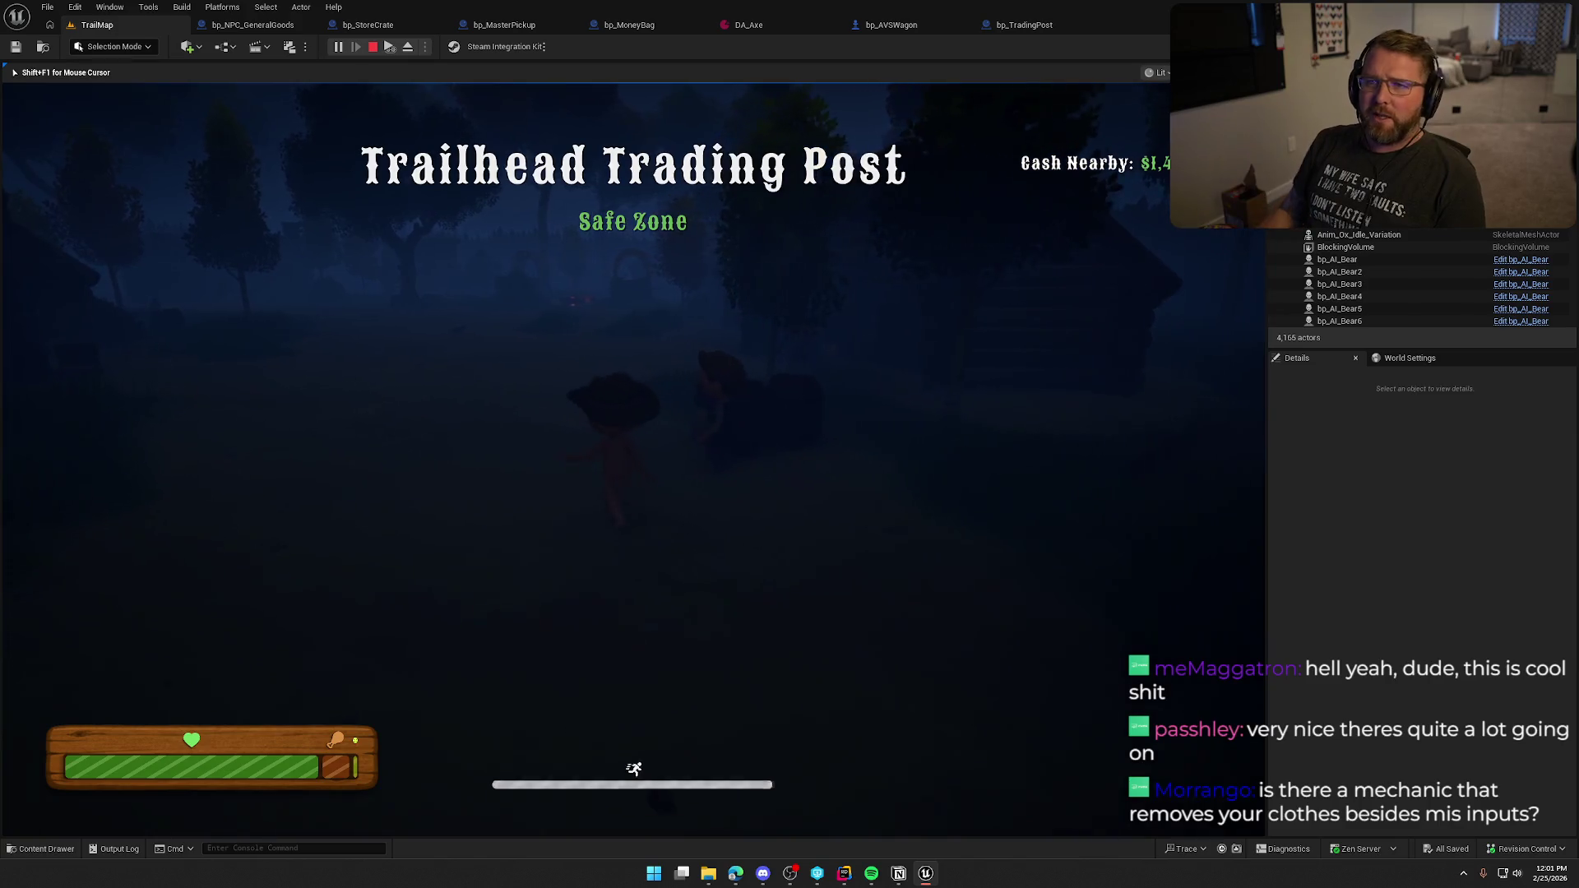
{"action": "key", "text": "w"}
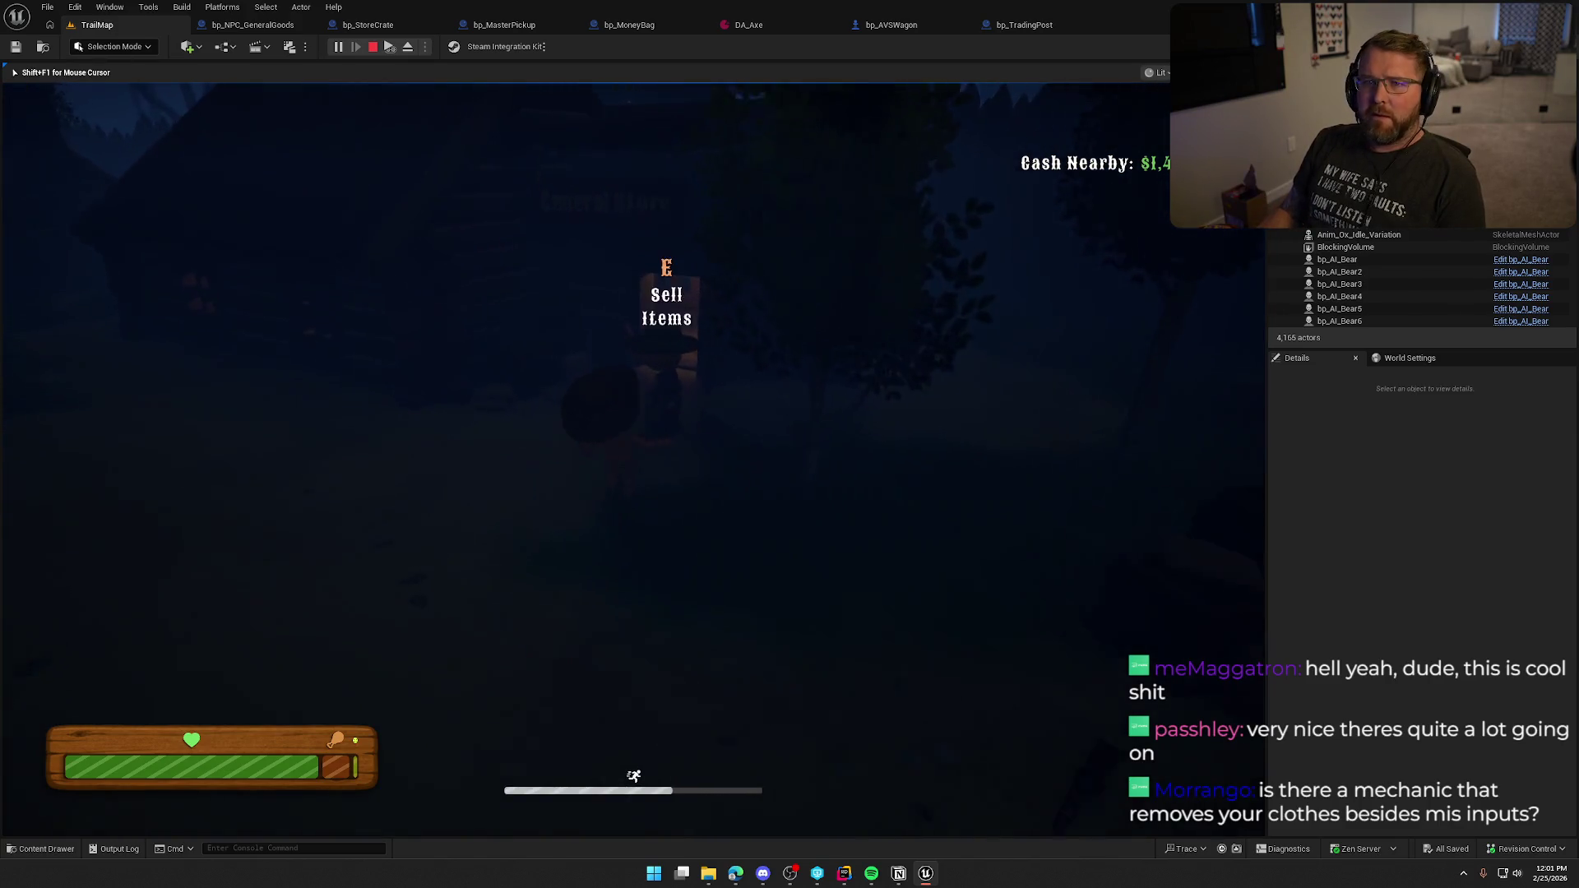
{"action": "key", "text": "w"}
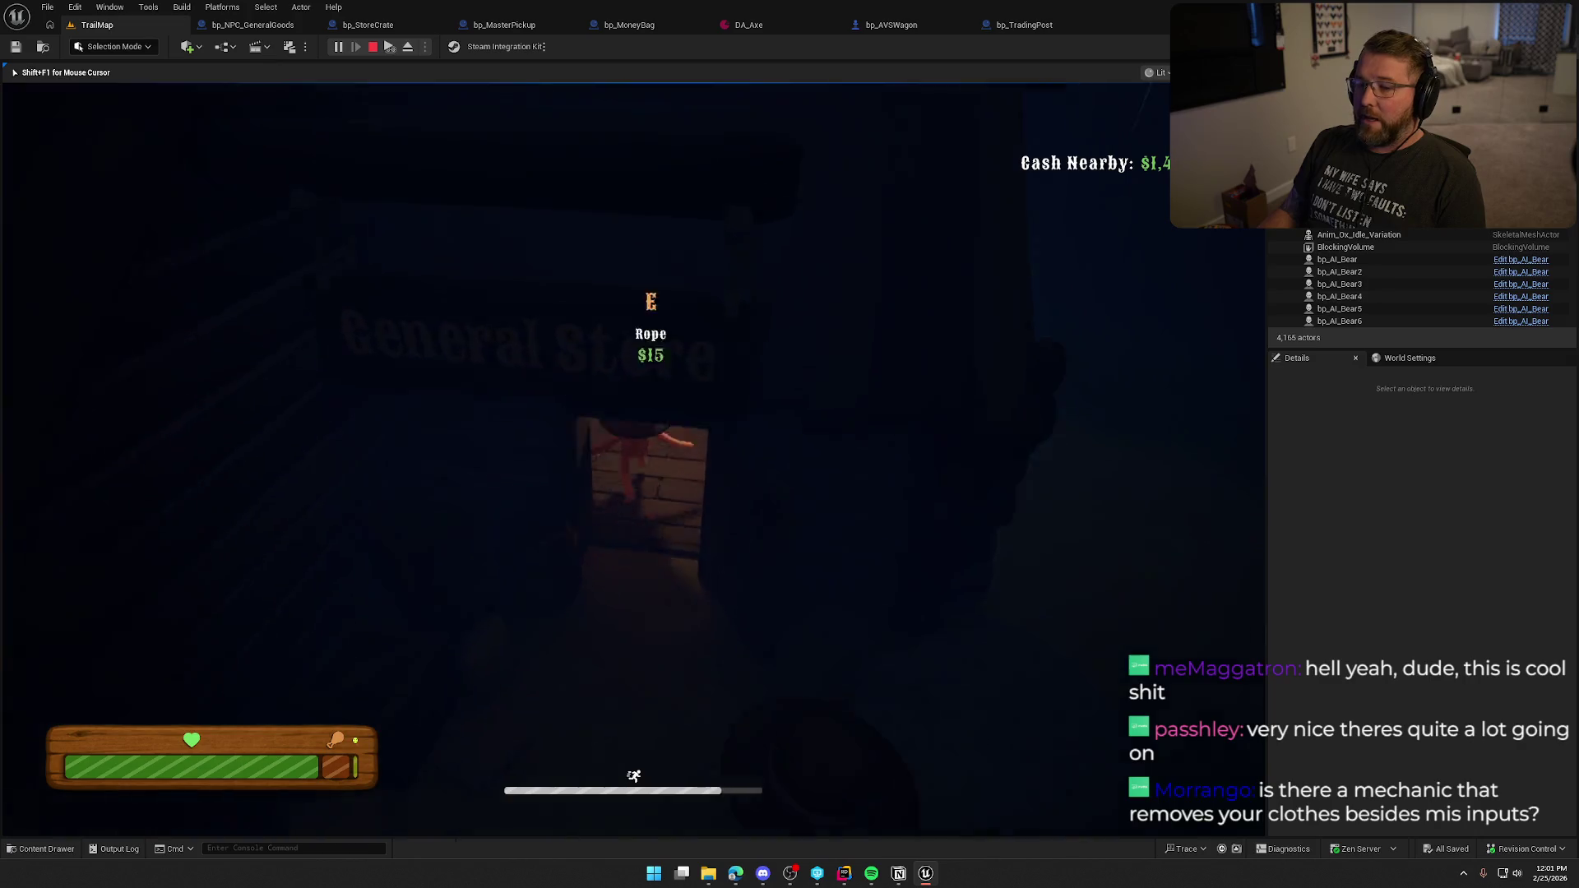
Step: Take the Medicine from the shelf and use it to restore health
{"action": "key", "text": "w"}
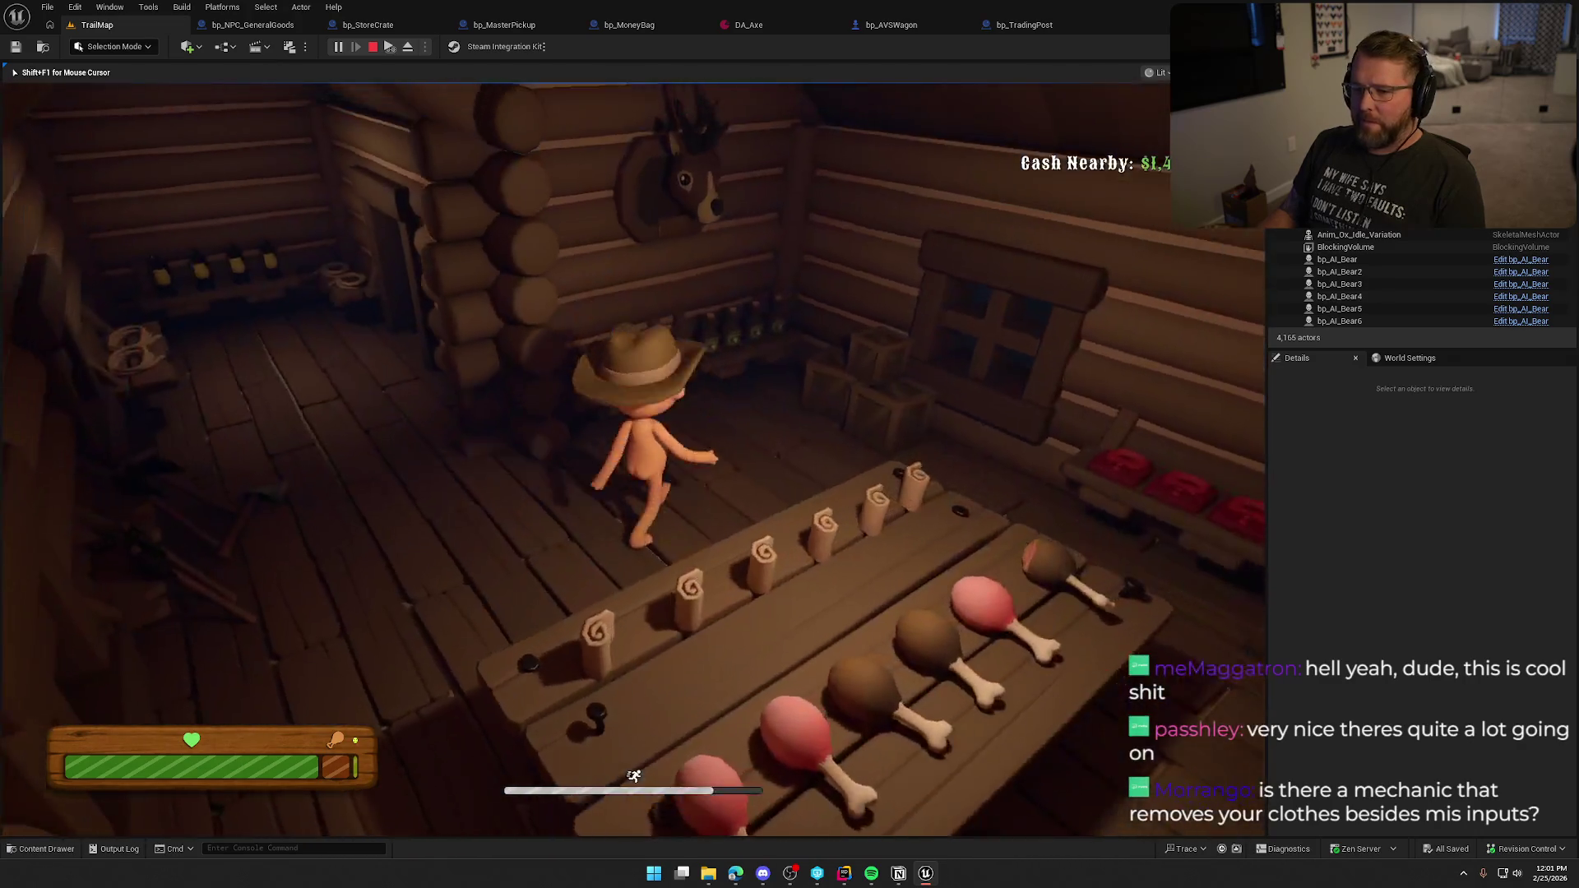
{"action": "key", "text": "e"}
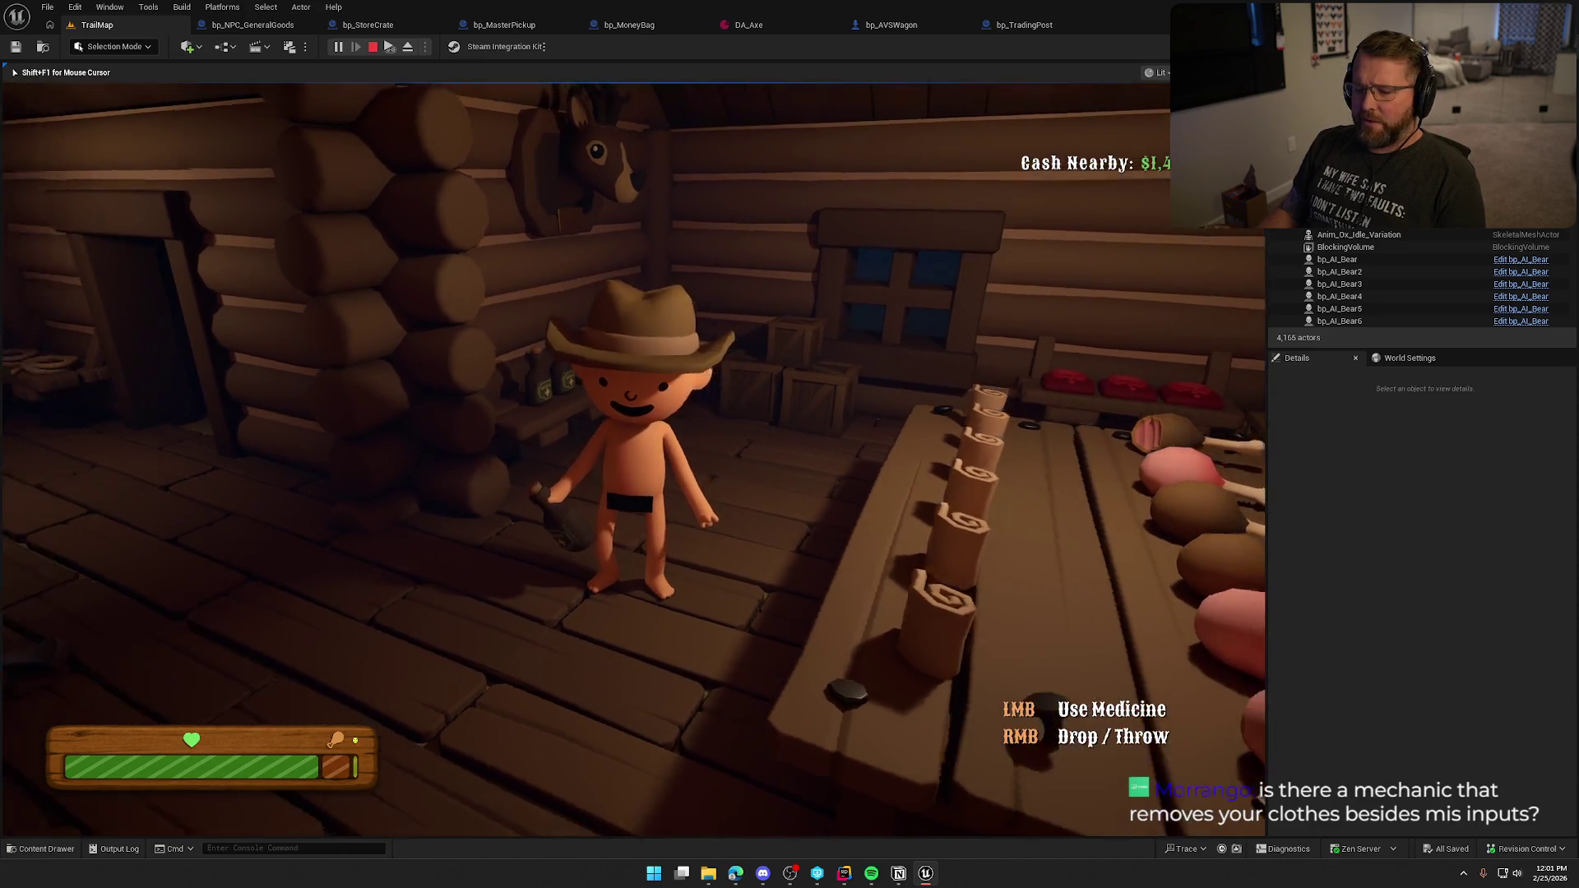
{"action": "left_click", "coordinate": [634, 460]}
Step: Pick up Cooked Food from the $10 food table
{"action": "key", "text": "w"}
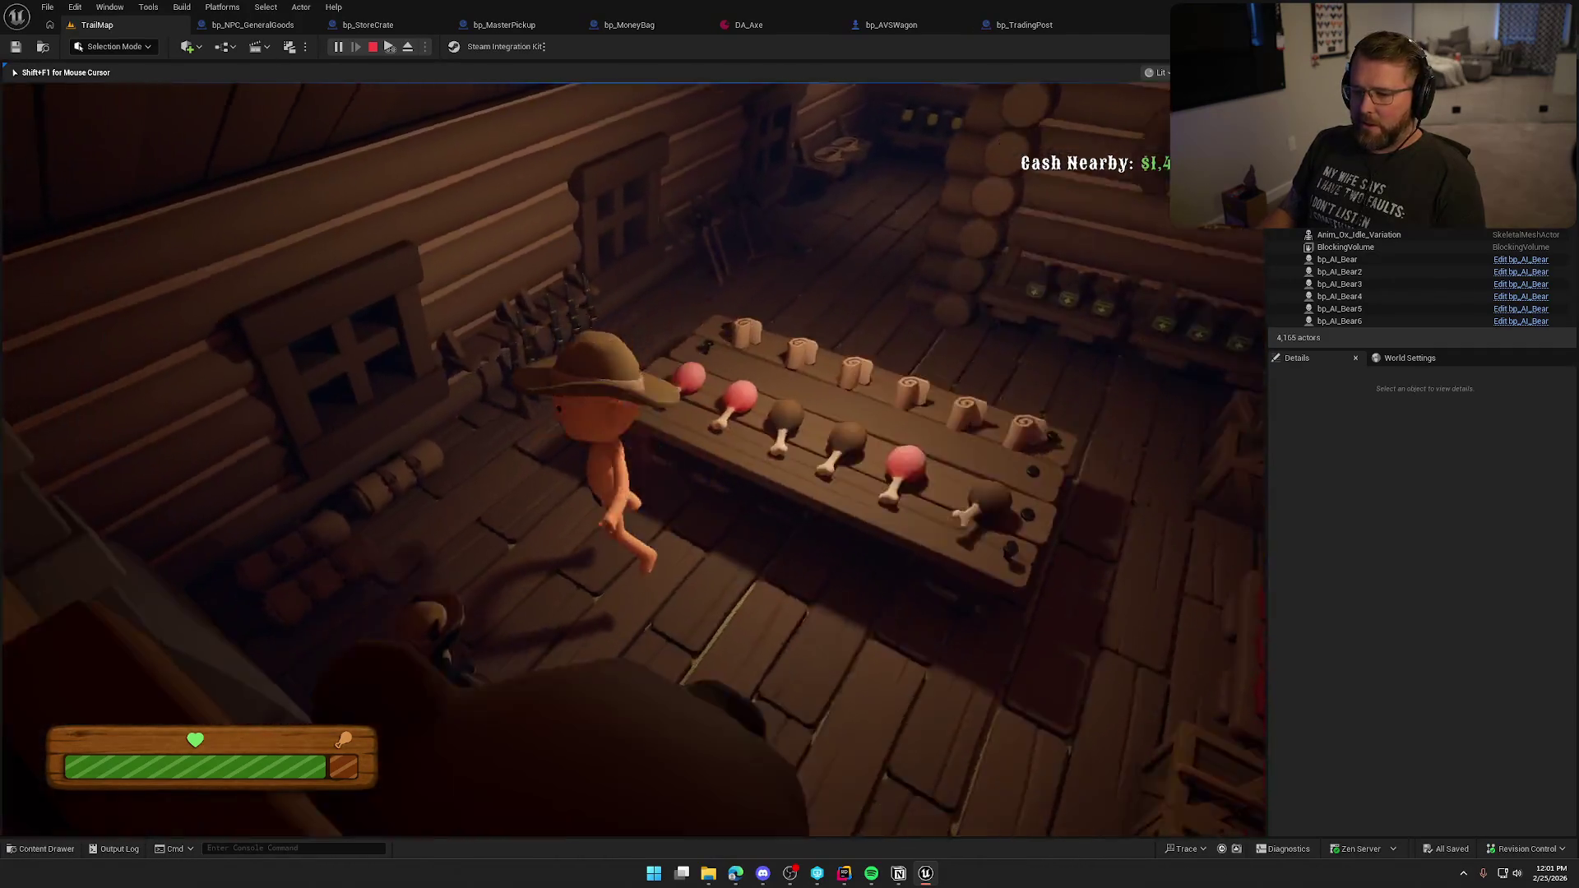
{"action": "key", "text": "e"}
{"action": "key", "text": "s"}
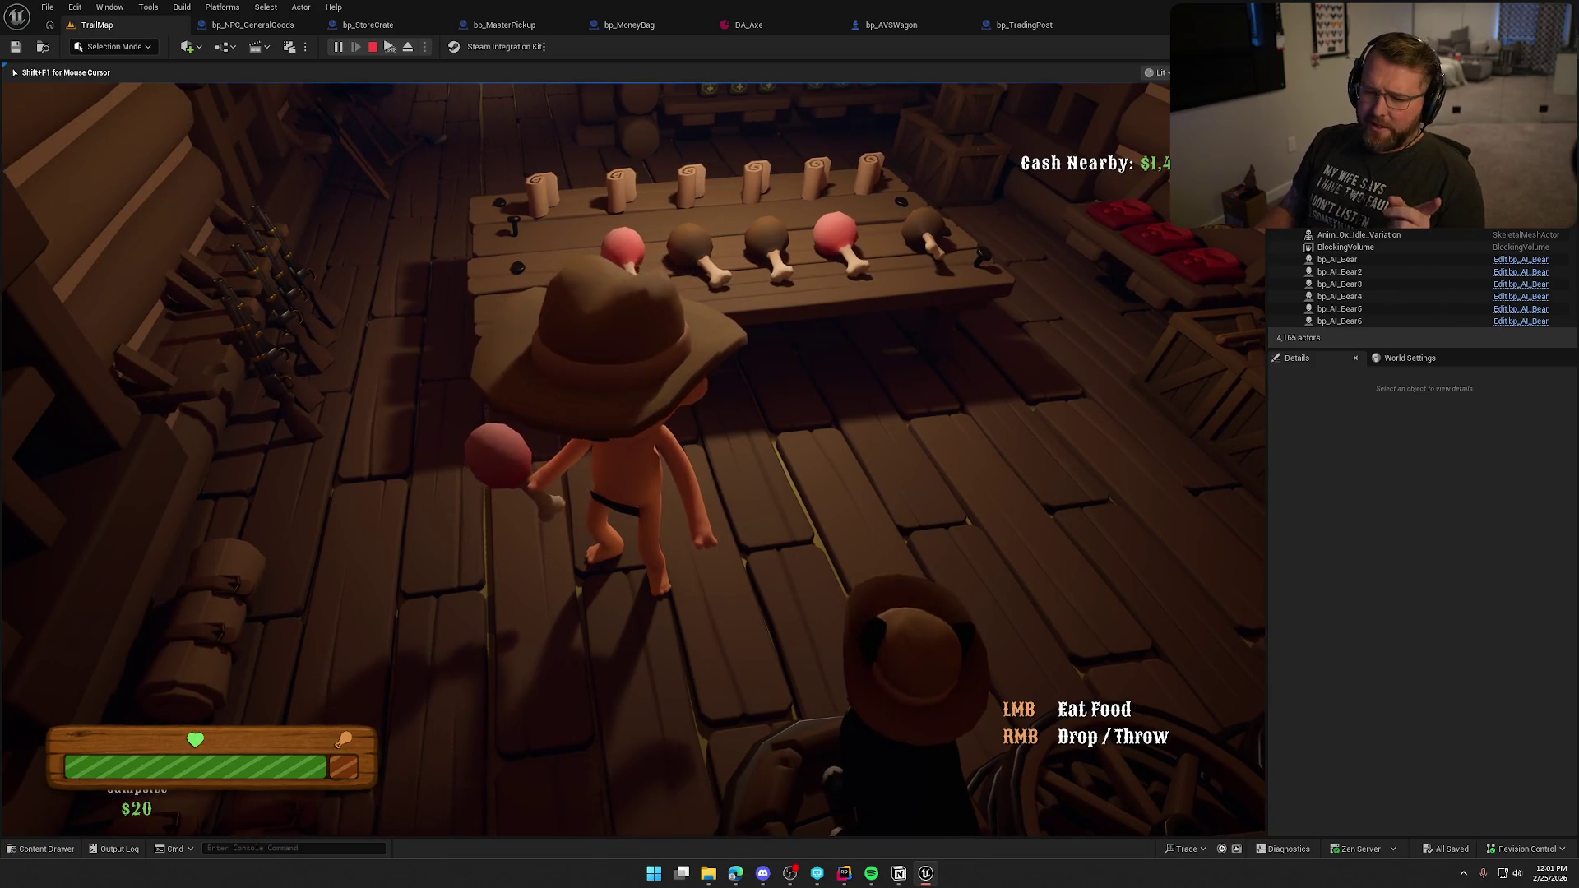
{"action": "key", "text": "w"}
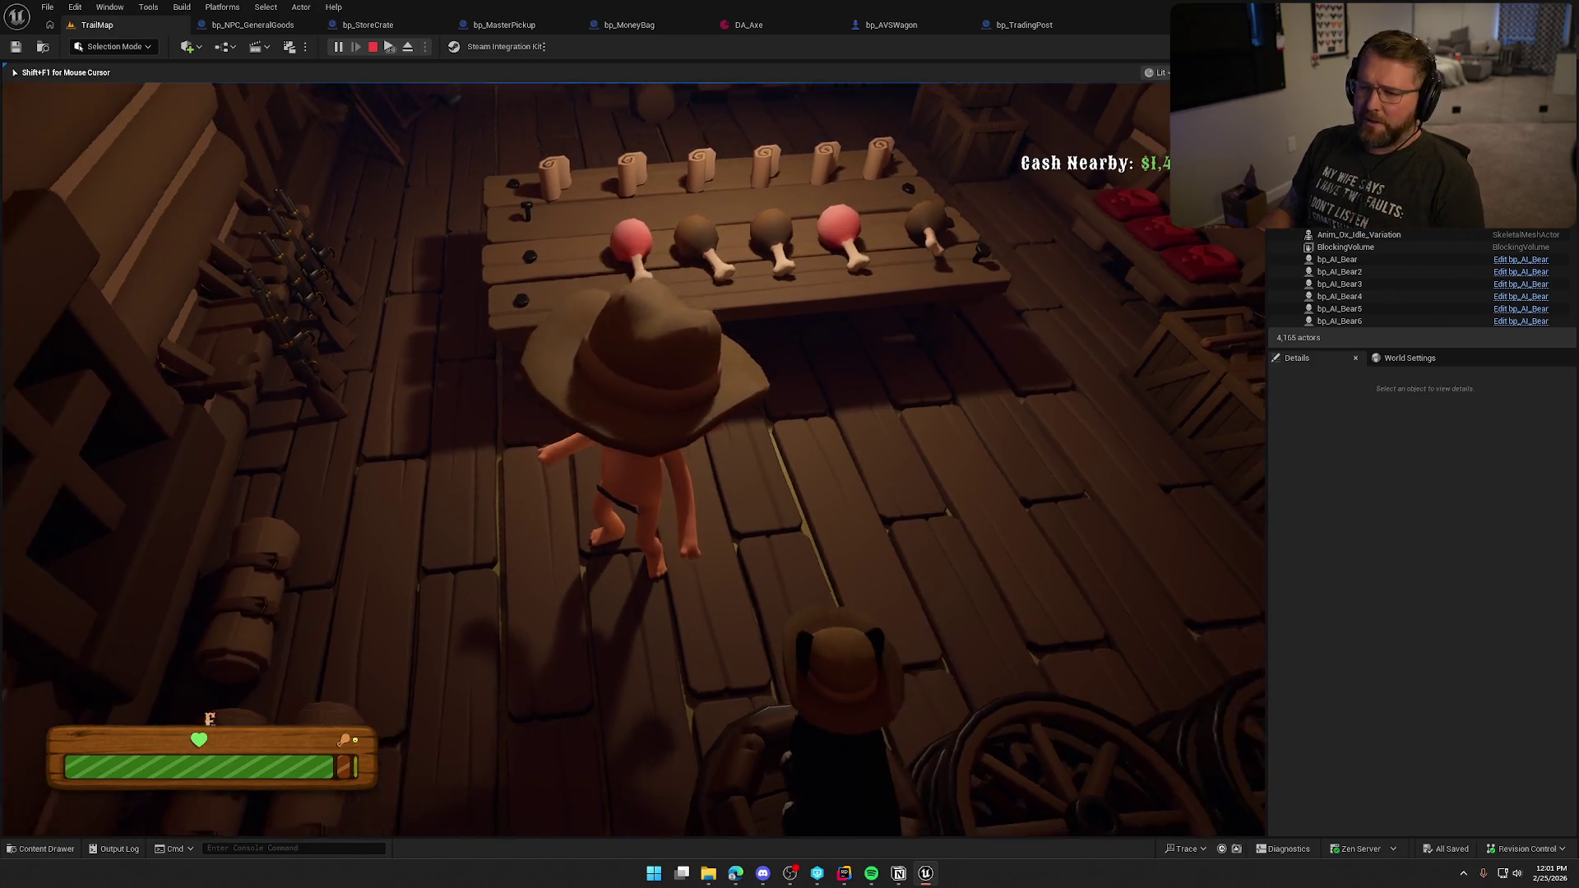
{"action": "key", "text": "e"}
{"action": "key", "text": "s"}
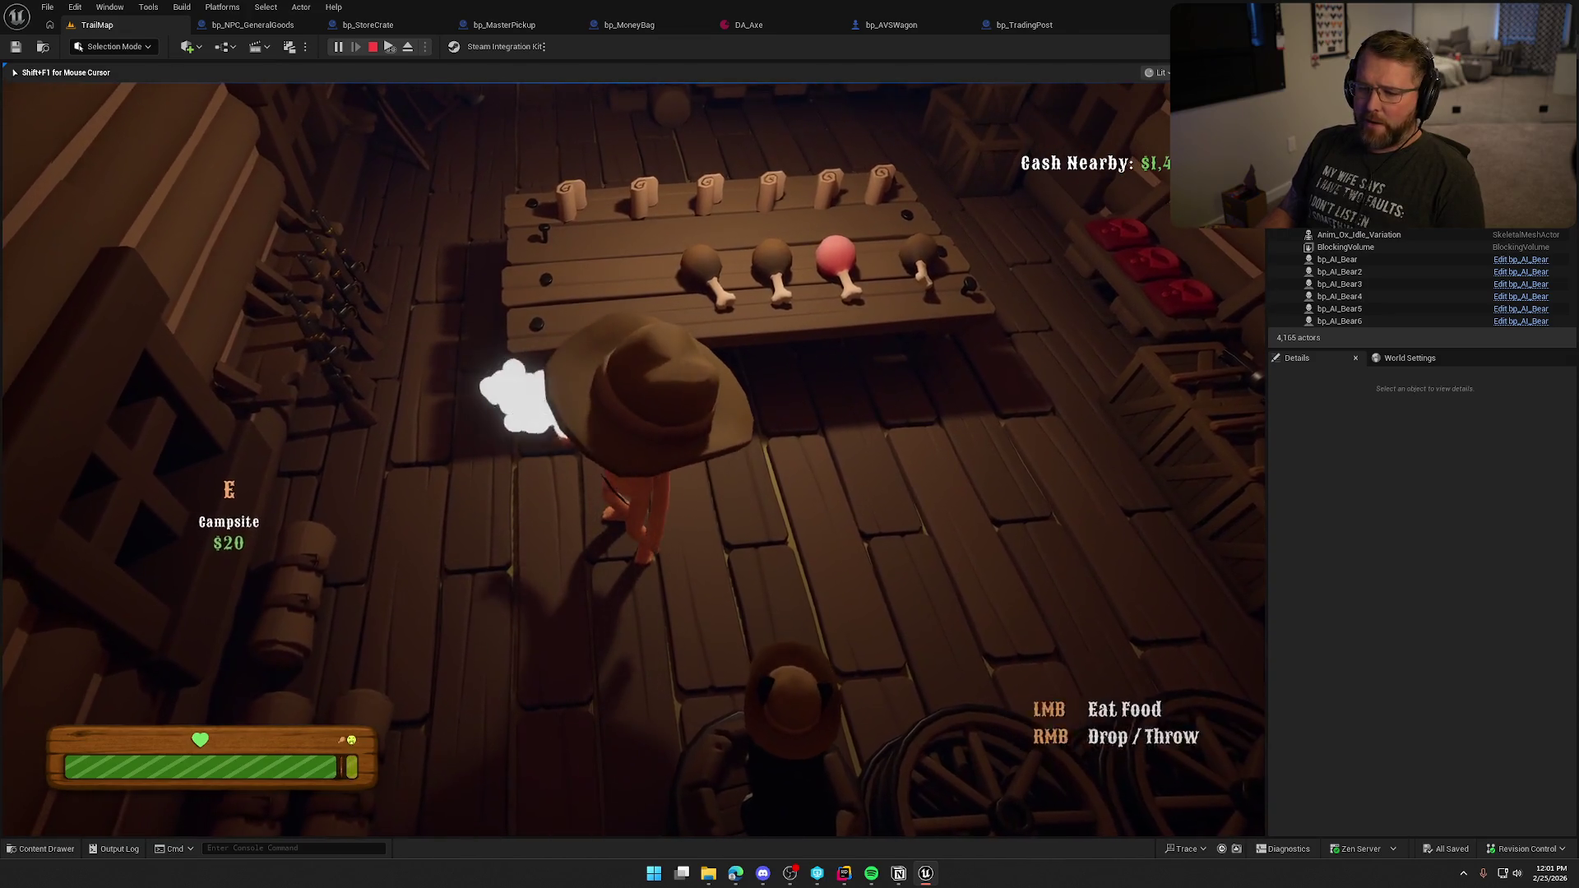
{"action": "key", "text": "w"}
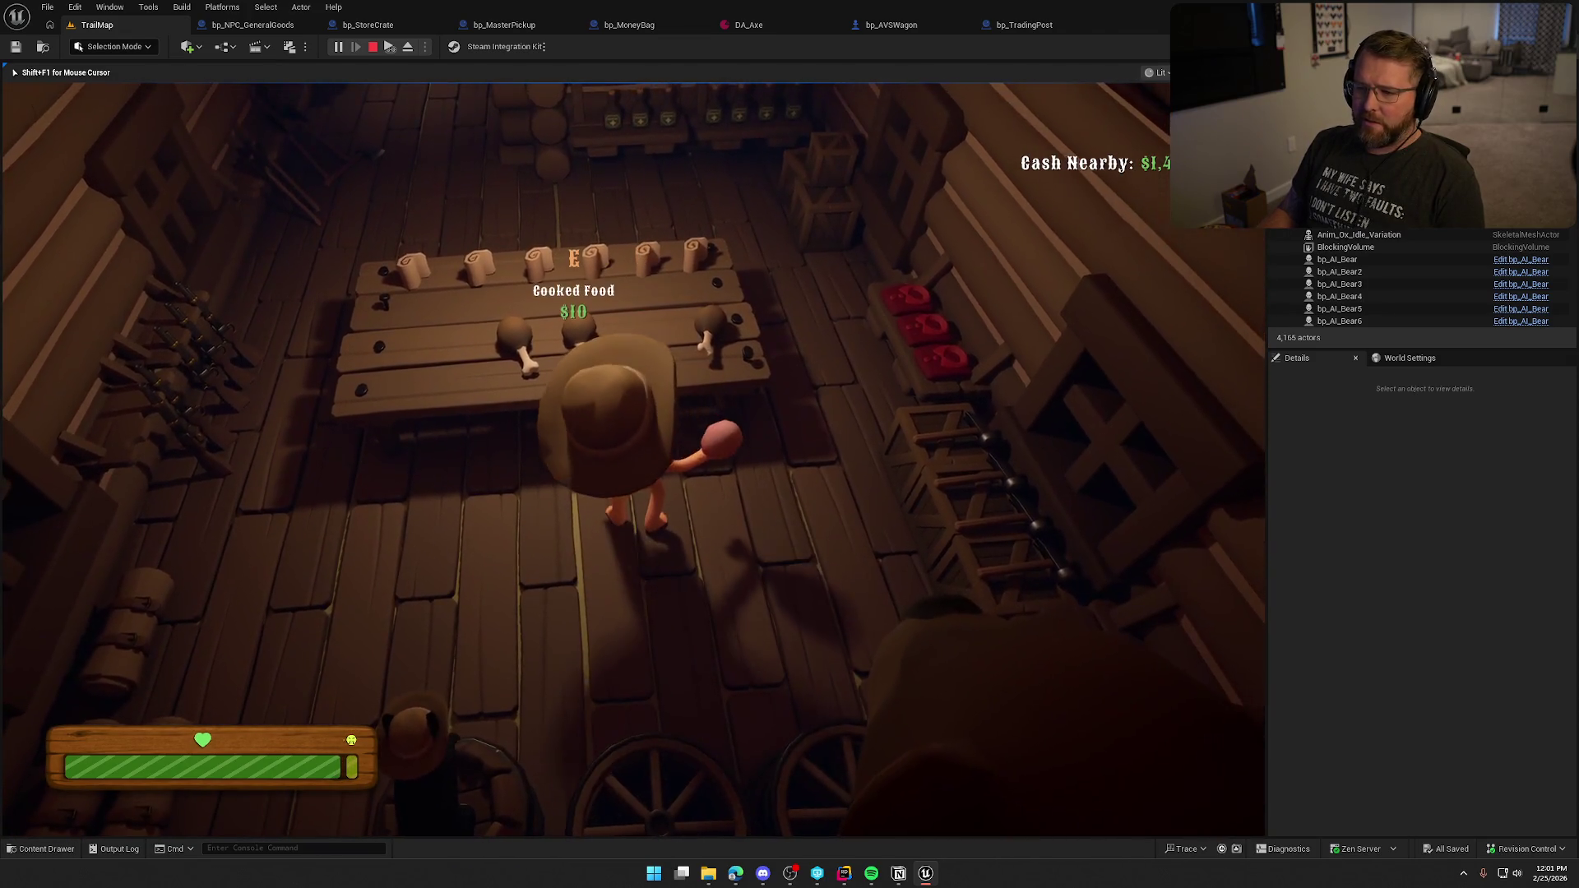